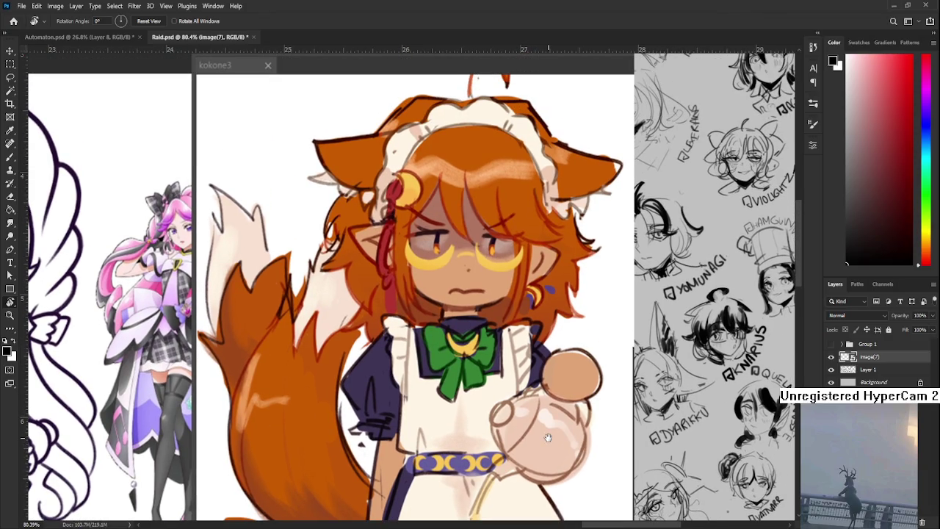
- Scroll across the Raid.psd sketch sheet and delete the image(7) reference layer
{"action": "scroll", "coordinate": [548, 437], "scroll_direction": "down", "scroll_amount": 2}
{"action": "scroll", "coordinate": [548, 438], "scroll_direction": "down", "scroll_amount": 2}
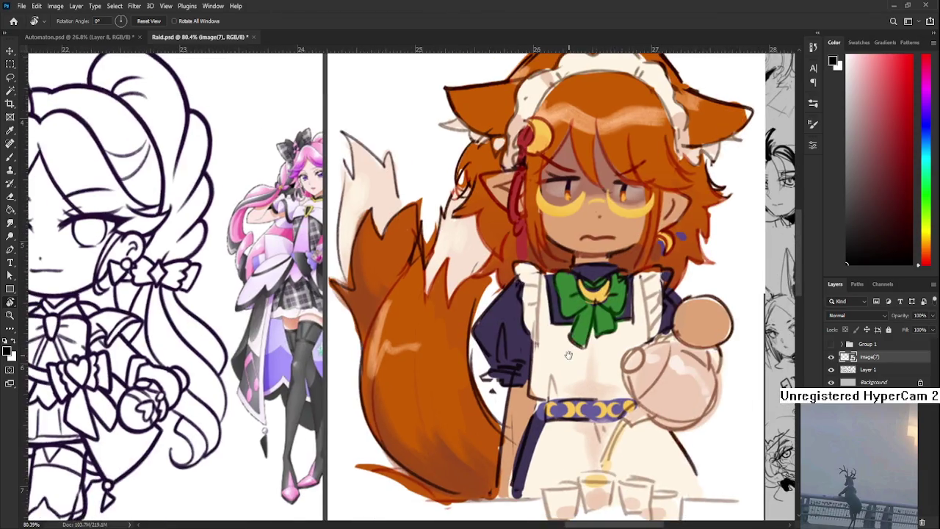
{"action": "scroll", "coordinate": [592, 377], "scroll_direction": "down", "scroll_amount": 2}
{"action": "scroll", "coordinate": [592, 377], "scroll_direction": "down", "scroll_amount": 2}
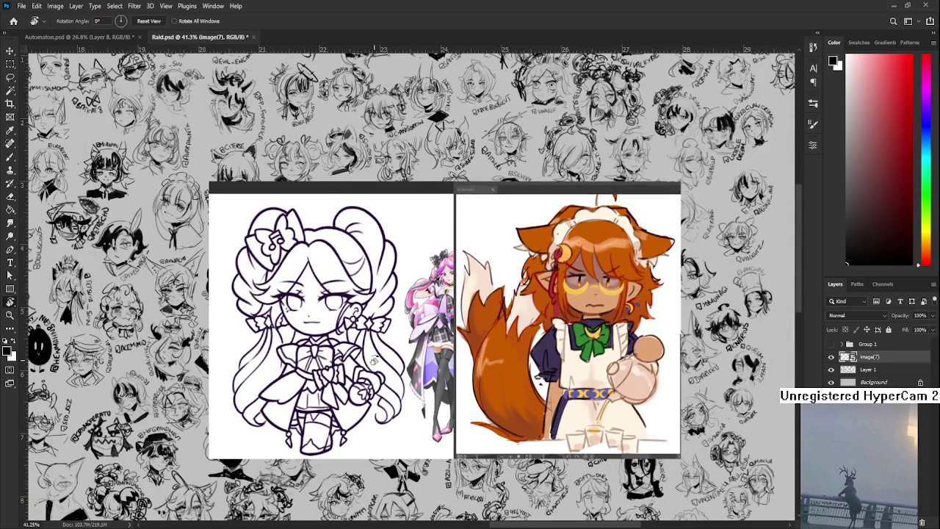
{"action": "scroll", "coordinate": [473, 357], "scroll_direction": "up", "scroll_amount": 2}
{"action": "scroll", "coordinate": [476, 355], "scroll_direction": "up", "scroll_amount": 1}
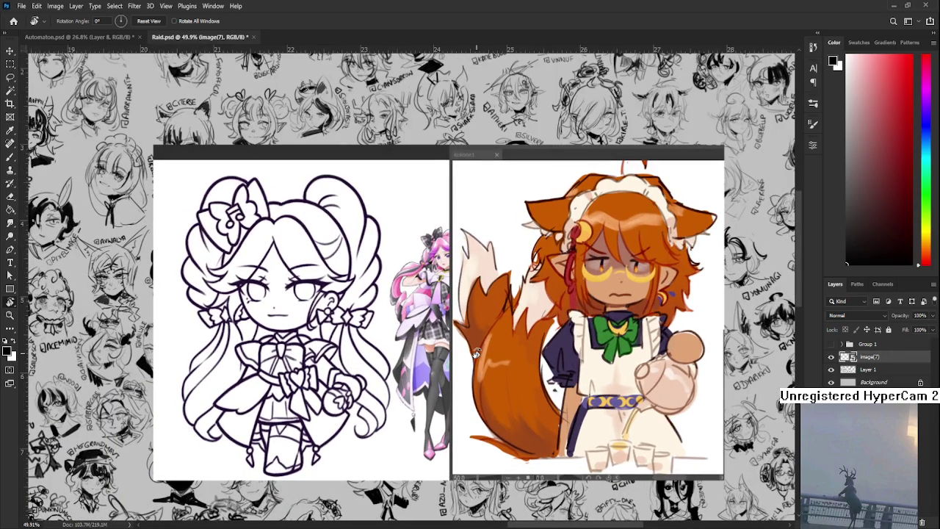
{"action": "scroll", "coordinate": [476, 355], "scroll_direction": "down", "scroll_amount": 3}
{"action": "scroll", "coordinate": [475, 355], "scroll_direction": "down", "scroll_amount": 3}
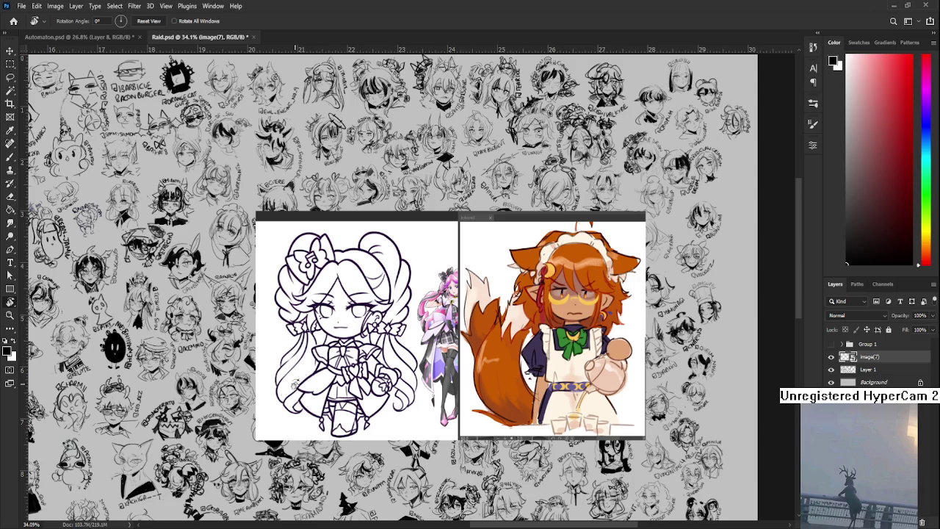
{"action": "left_click_drag", "start_coordinate": [237, 442], "coordinate": [464, 403]}
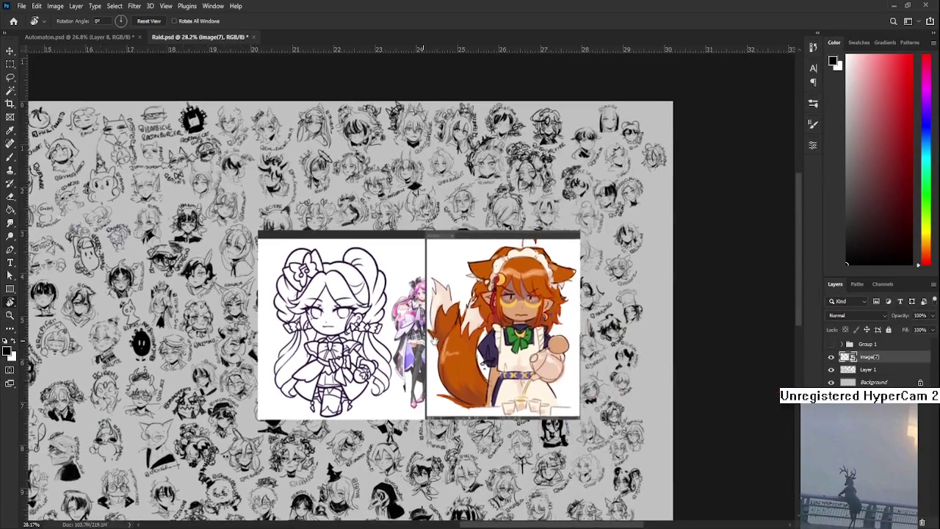
{"action": "scroll", "coordinate": [436, 333], "scroll_direction": "up", "scroll_amount": 2}
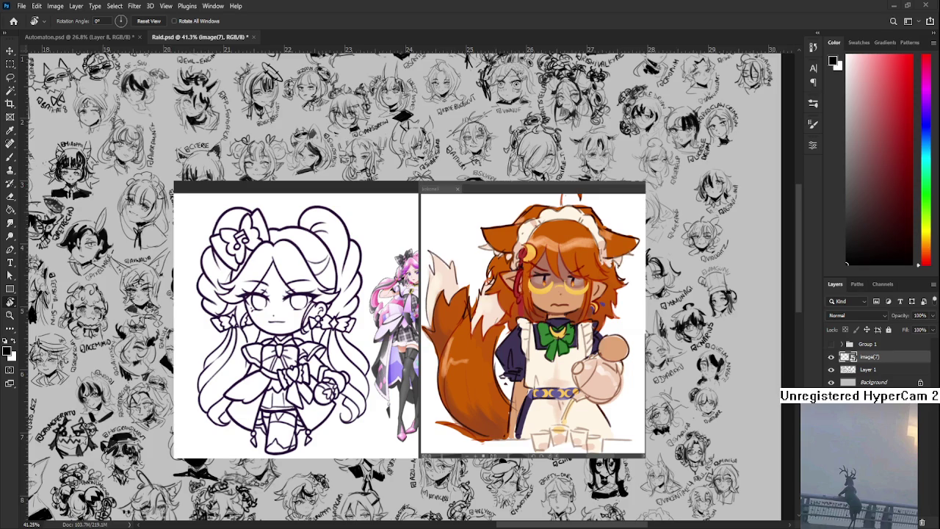
{"action": "scroll", "coordinate": [504, 357], "scroll_direction": "down", "scroll_amount": 3}
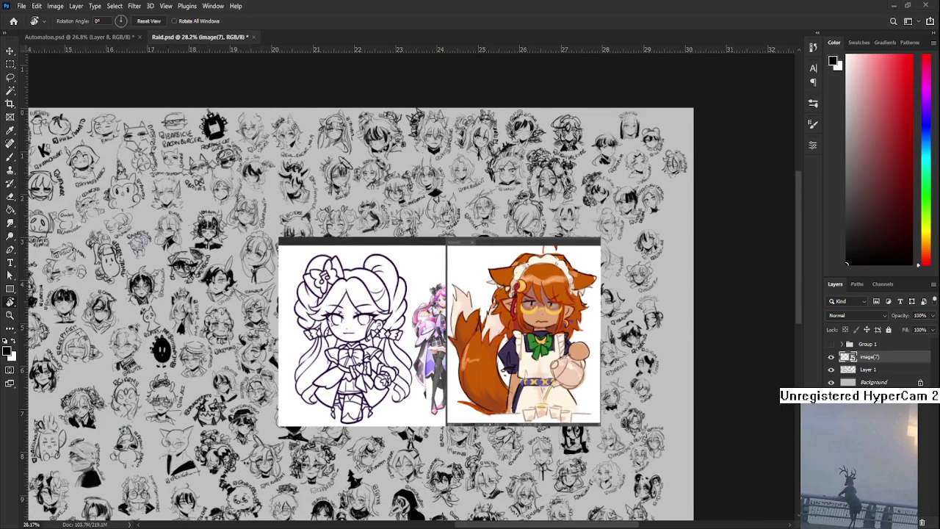
{"action": "left_click", "coordinate": [921, 522]}
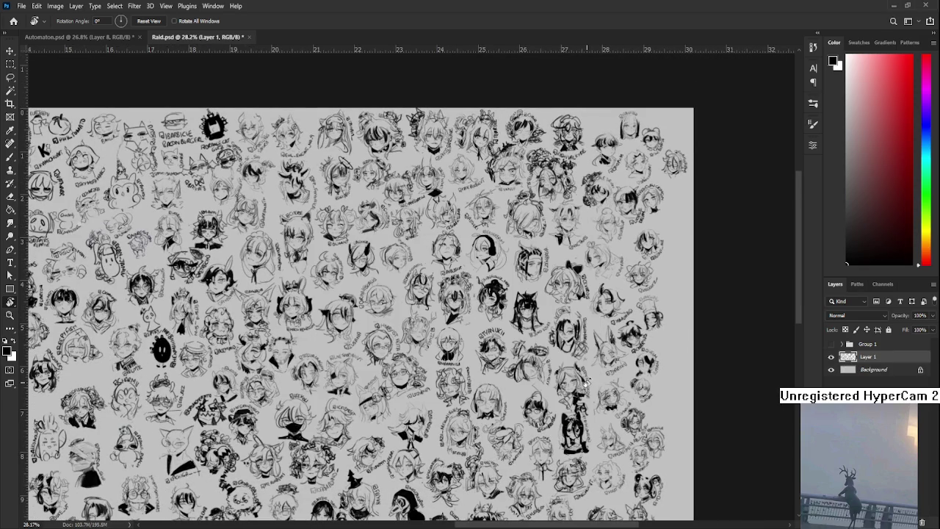
{"action": "scroll", "coordinate": [588, 382], "scroll_direction": "down", "scroll_amount": 3}
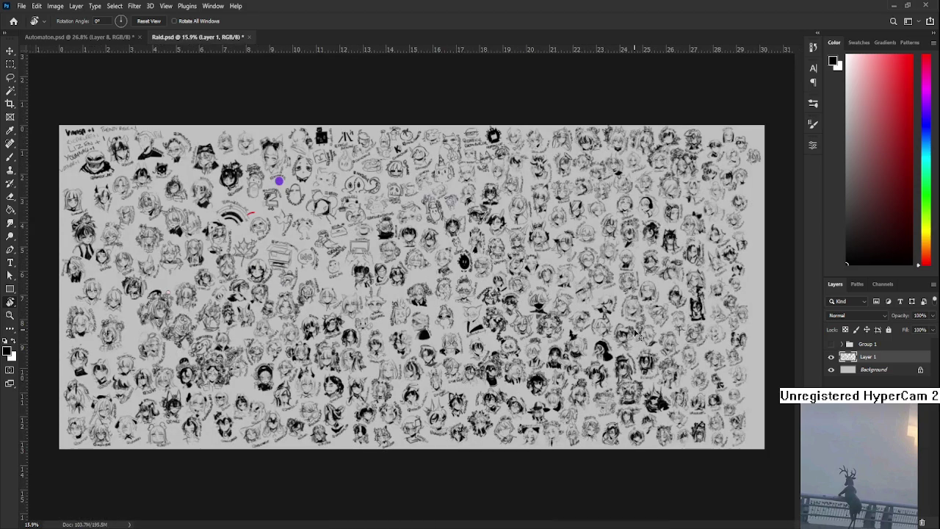
- Close Raid.psd and zoom in on the robot's upper body in Automaton.psd
{"action": "left_click", "coordinate": [249, 36]}
{"action": "scroll", "coordinate": [415, 347], "scroll_direction": "up", "scroll_amount": 5}
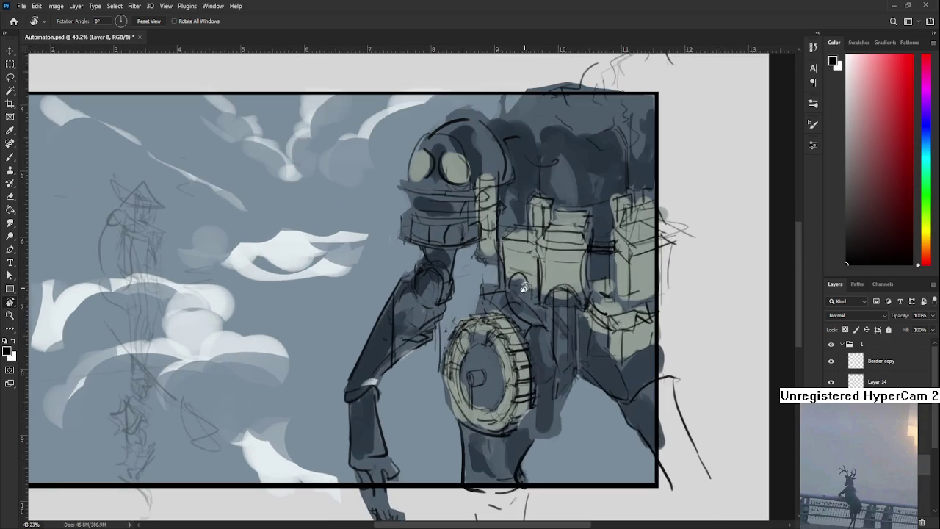
{"action": "scroll", "coordinate": [416, 347], "scroll_direction": "right", "scroll_amount": 2}
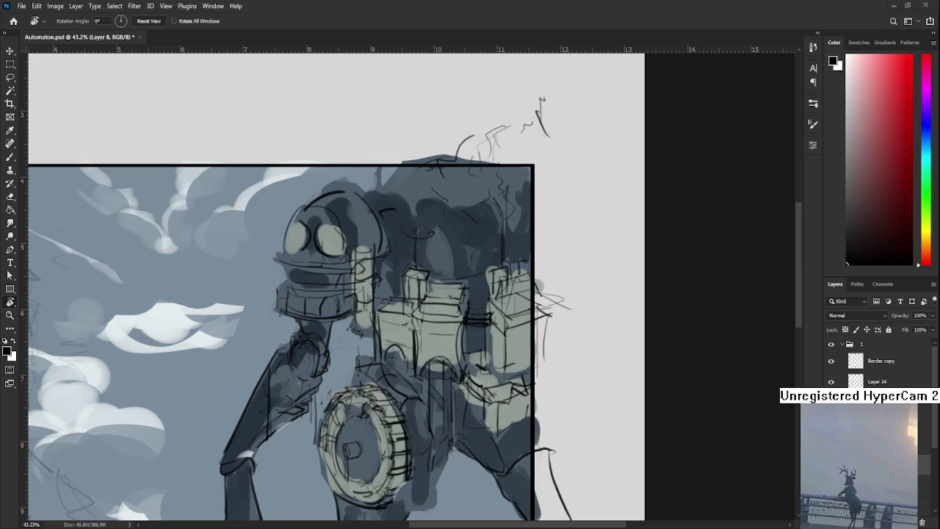
{"action": "left_click_drag", "start_coordinate": [402, 279], "coordinate": [471, 309]}
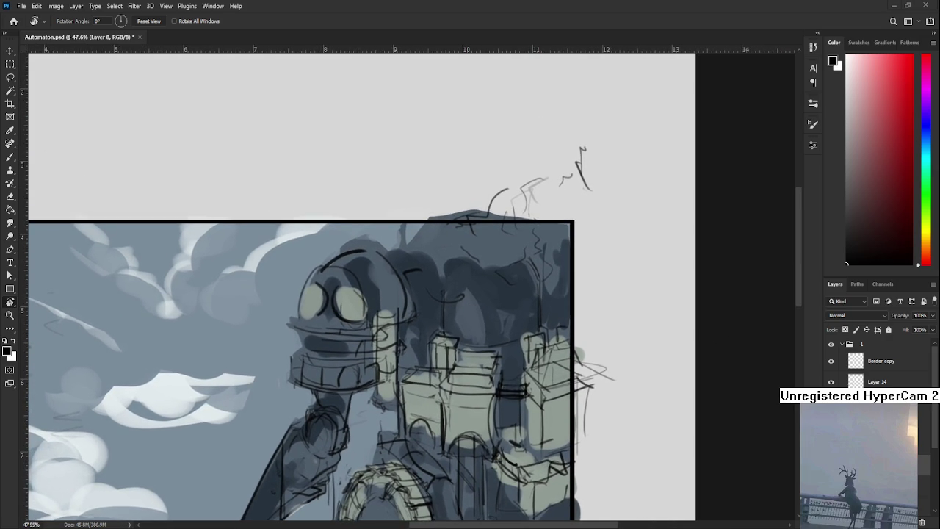
- Switch to the Brush tool and sample darker and lighter blue-greys from the robot's head
{"action": "key", "text": "b"}
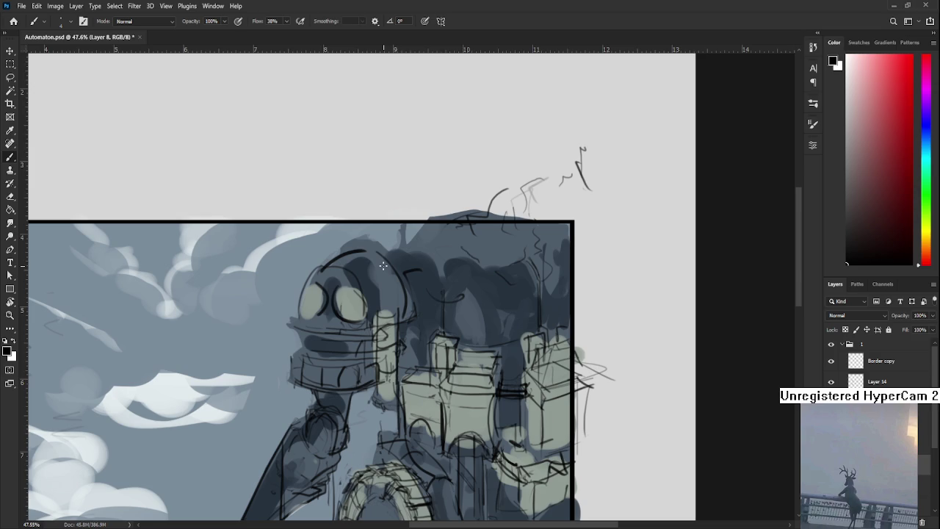
{"action": "left_click", "coordinate": [383, 263], "text": "alt"}
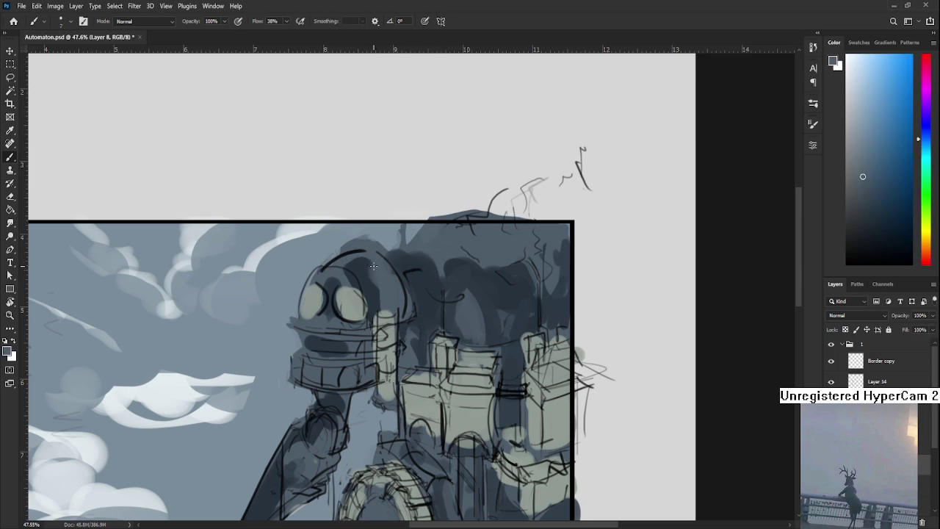
{"action": "left_click", "coordinate": [360, 274], "text": "alt"}
{"action": "left_click", "coordinate": [348, 262], "text": "alt"}
{"action": "left_click", "coordinate": [358, 269], "text": "alt"}
{"action": "left_click", "coordinate": [374, 268], "text": "alt"}
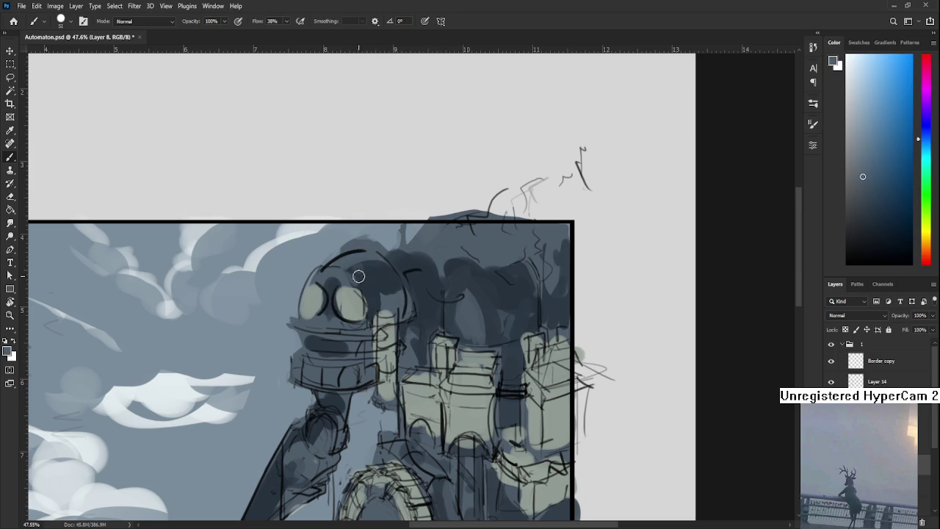
{"action": "left_click", "coordinate": [345, 270], "text": "alt"}
{"action": "left_click", "coordinate": [371, 271], "text": "alt"}
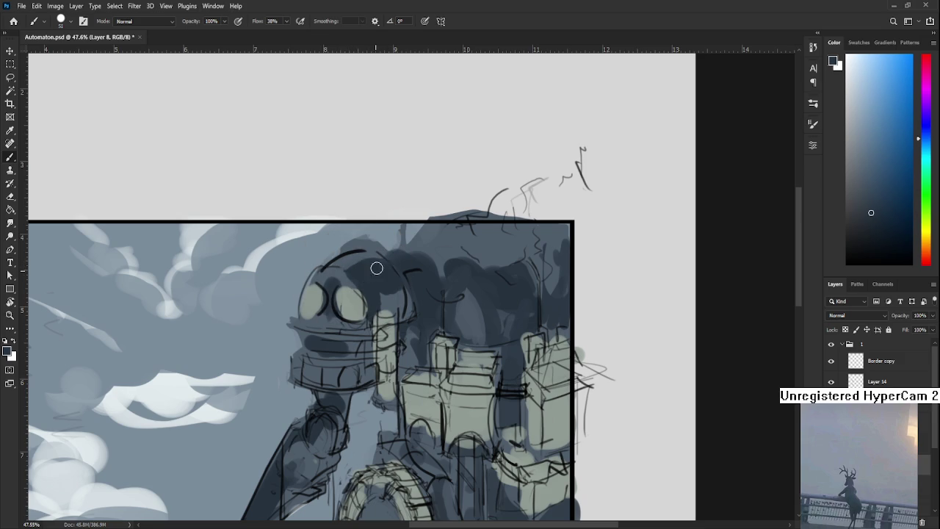
{"action": "left_click", "coordinate": [378, 271], "text": "alt"}
{"action": "left_click", "coordinate": [395, 302], "text": "alt"}
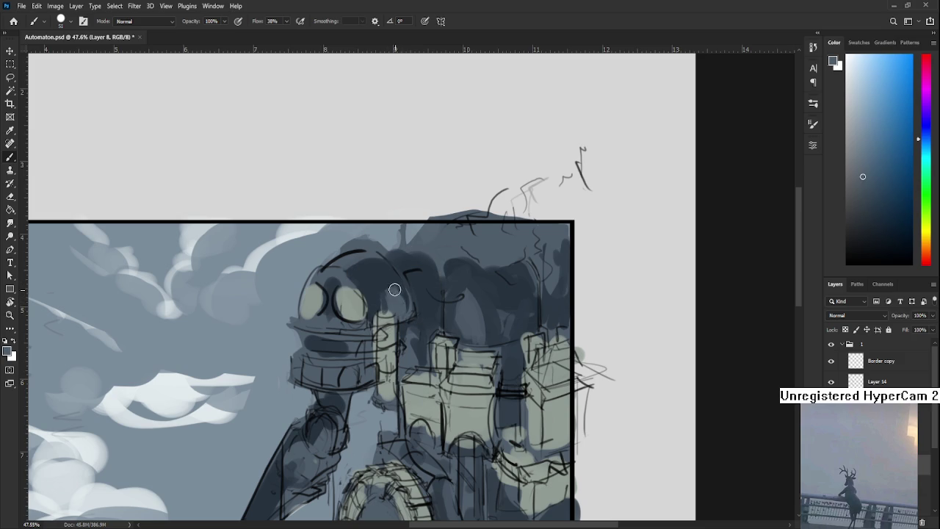
{"action": "left_click", "coordinate": [405, 304], "text": "alt"}
- Keep sampling robot-head tones, ending on the pale grey-green as the current colour
{"action": "left_click_drag", "start_coordinate": [399, 299], "coordinate": [438, 294]}
{"action": "left_click", "coordinate": [389, 268], "text": "alt"}
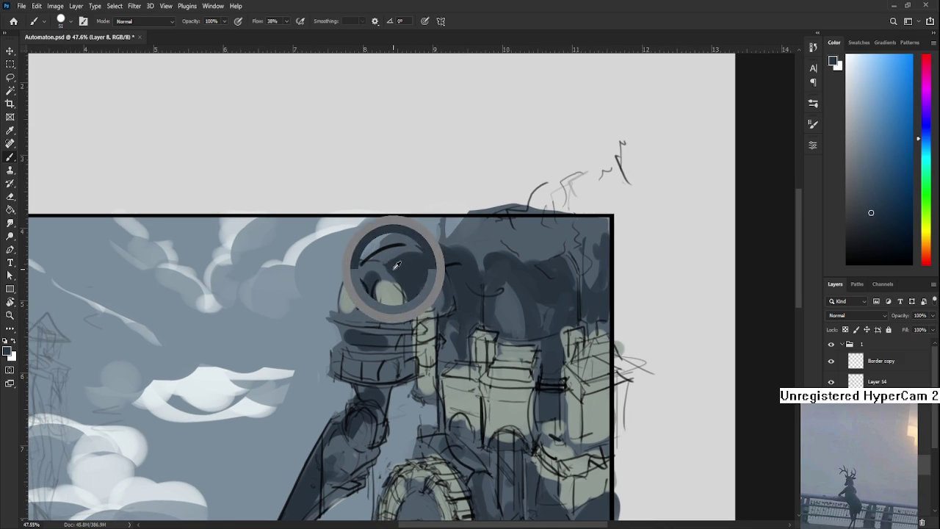
{"action": "left_click", "coordinate": [397, 271], "text": "alt"}
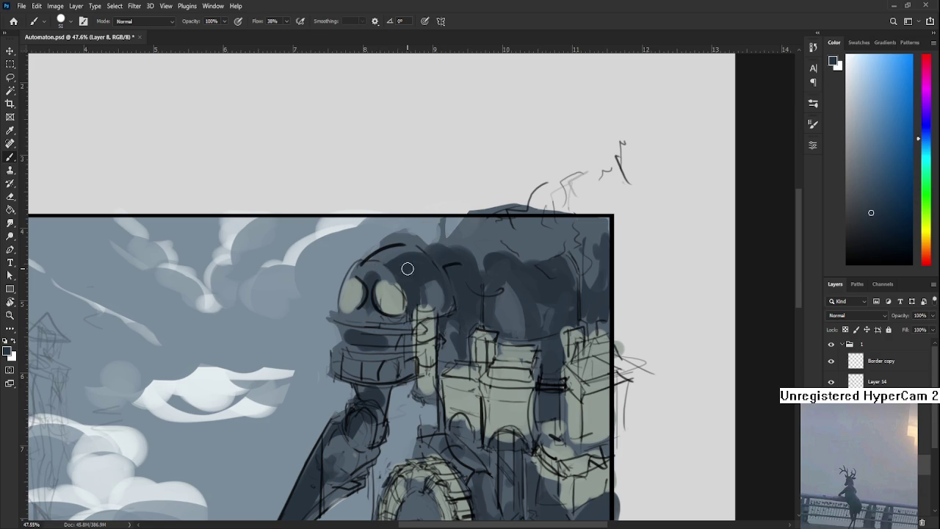
{"action": "left_click", "coordinate": [390, 243], "text": "alt"}
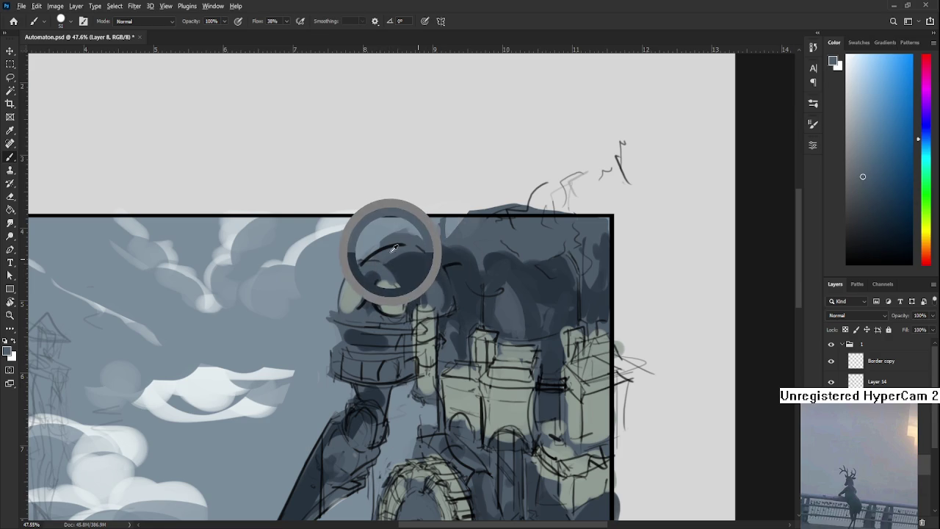
{"action": "left_click", "coordinate": [434, 270], "text": "alt"}
{"action": "left_click_drag", "start_coordinate": [441, 279], "coordinate": [417, 272]}
{"action": "left_click", "coordinate": [416, 274], "text": "alt"}
{"action": "left_click", "coordinate": [412, 277], "text": "alt"}
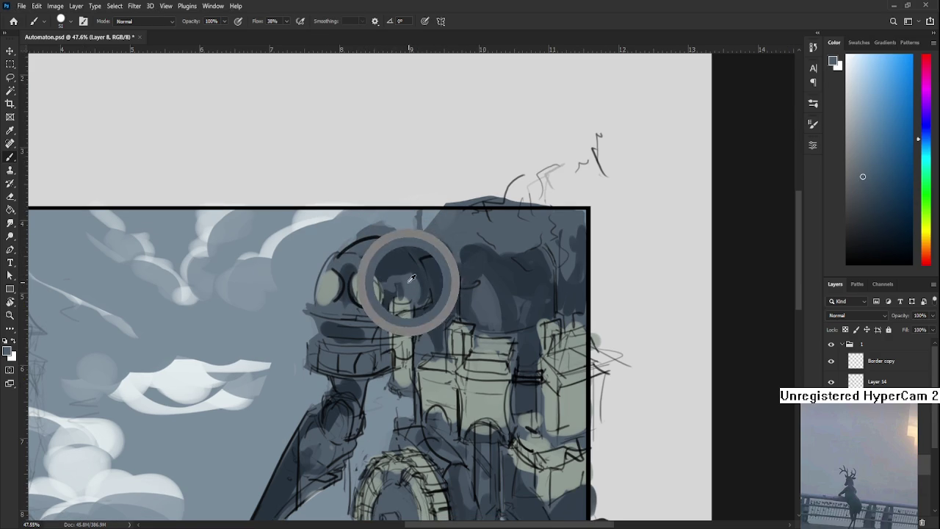
{"action": "left_click", "coordinate": [411, 283], "text": "alt"}
{"action": "left_click", "coordinate": [400, 304], "text": "alt"}
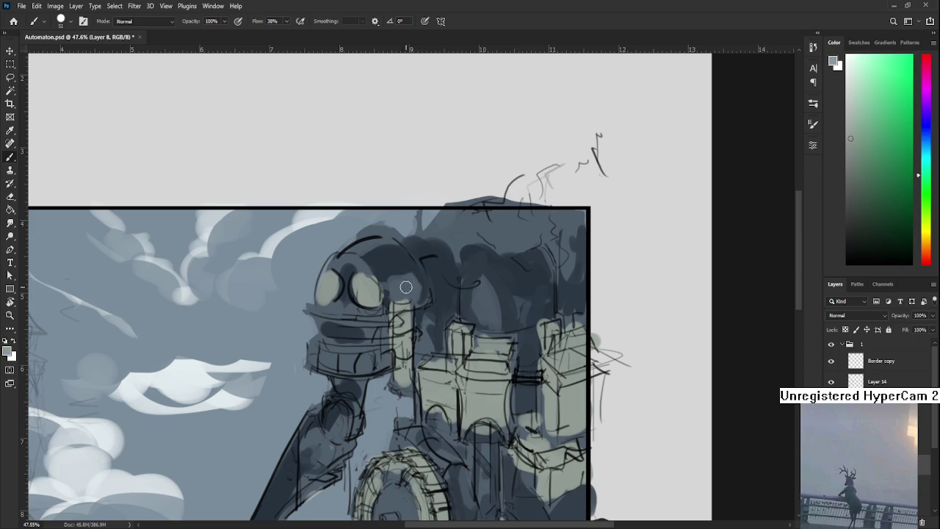
- Repaint the robot's neck column with lighter vertical strokes
{"action": "left_click_drag", "start_coordinate": [398, 273], "coordinate": [400, 338]}
{"action": "left_click_drag", "start_coordinate": [401, 301], "coordinate": [400, 339]}
{"action": "left_click_drag", "start_coordinate": [405, 282], "coordinate": [409, 357]}
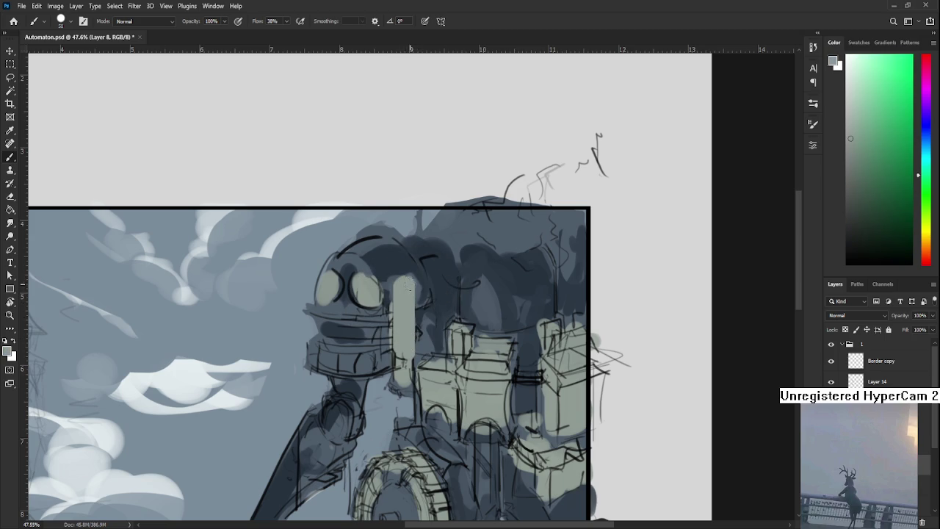
{"action": "left_click_drag", "start_coordinate": [440, 283], "coordinate": [414, 280]}
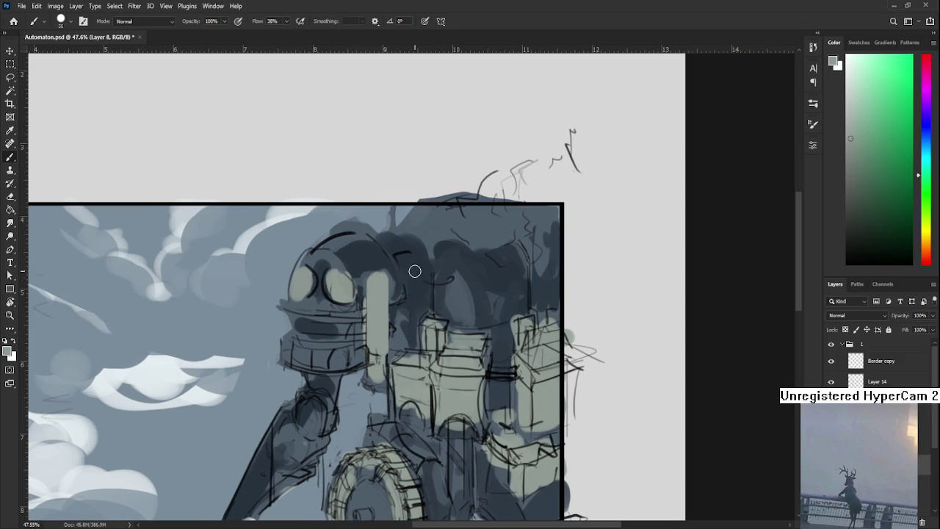
- Sample a dark blue and darker pillar tone, then shade the pillar's left side
{"action": "left_click", "coordinate": [404, 248], "text": "alt"}
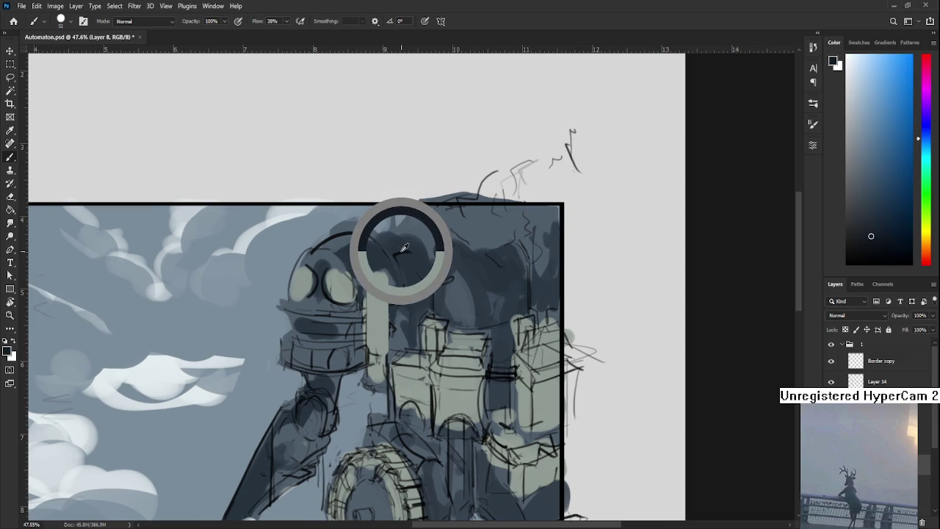
{"action": "left_click_drag", "start_coordinate": [405, 248], "coordinate": [400, 251]}
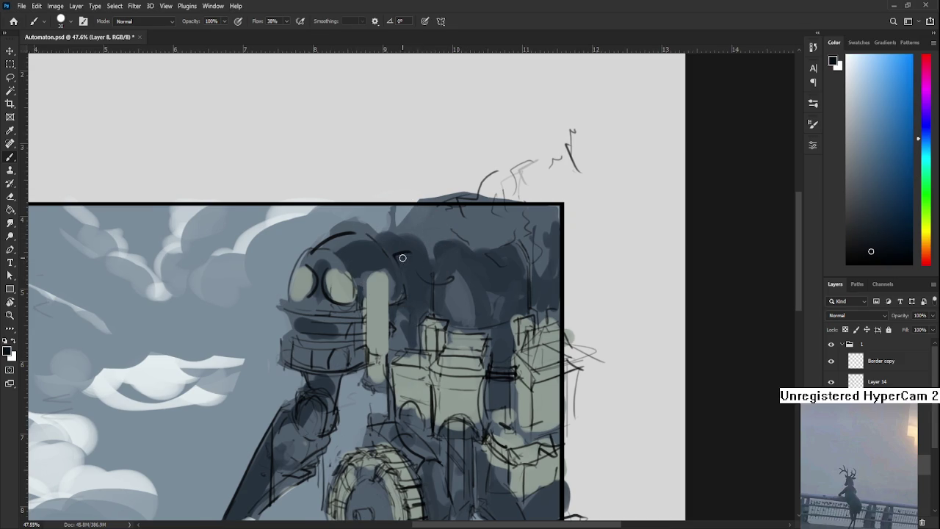
{"action": "left_click", "coordinate": [405, 250], "text": "alt"}
{"action": "left_click_drag", "start_coordinate": [365, 304], "coordinate": [391, 301]}
{"action": "left_click", "coordinate": [390, 302], "text": "alt"}
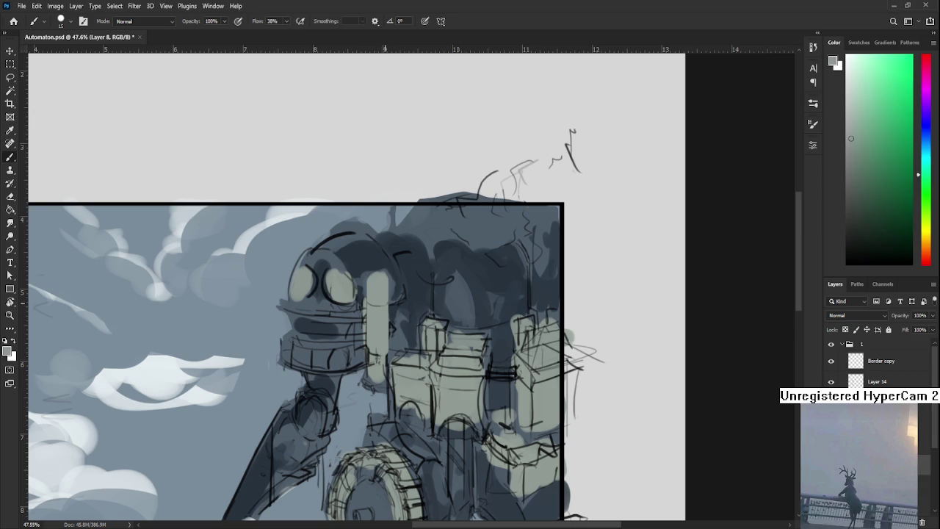
{"action": "left_click", "coordinate": [389, 305], "text": "alt"}
{"action": "left_click_drag", "start_coordinate": [371, 307], "coordinate": [370, 338]}
- Sample lighter and darker pillar shades and add a lighter highlight stroke on its left side
{"action": "left_click", "coordinate": [378, 316], "text": "alt"}
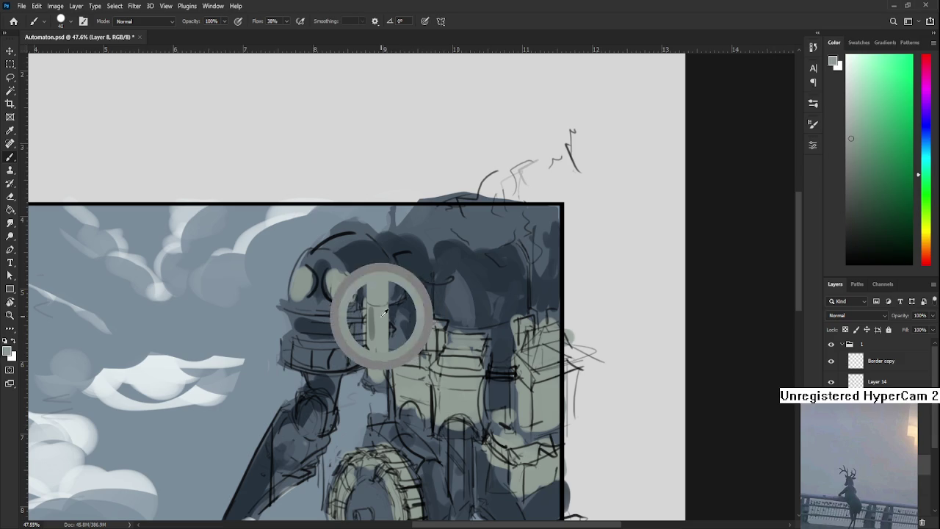
{"action": "left_click", "coordinate": [376, 323], "text": "alt"}
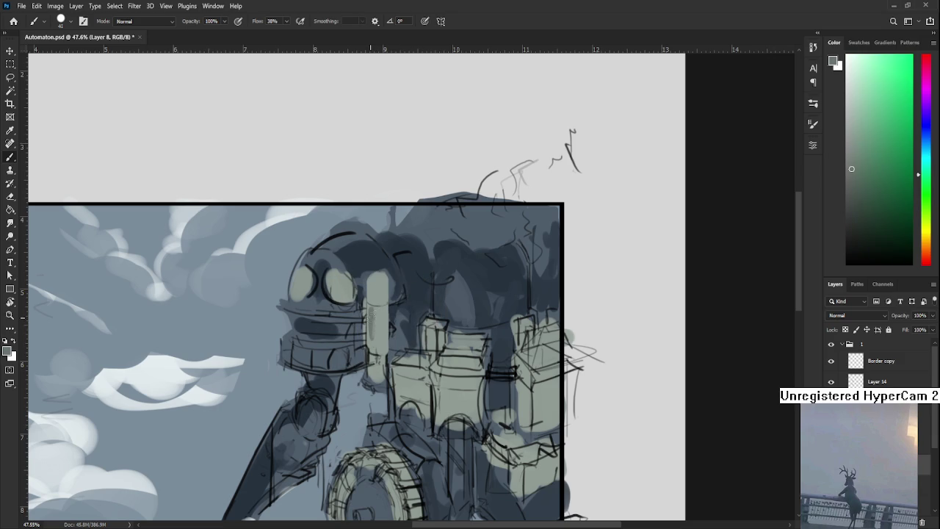
{"action": "left_click", "coordinate": [378, 315], "text": "alt"}
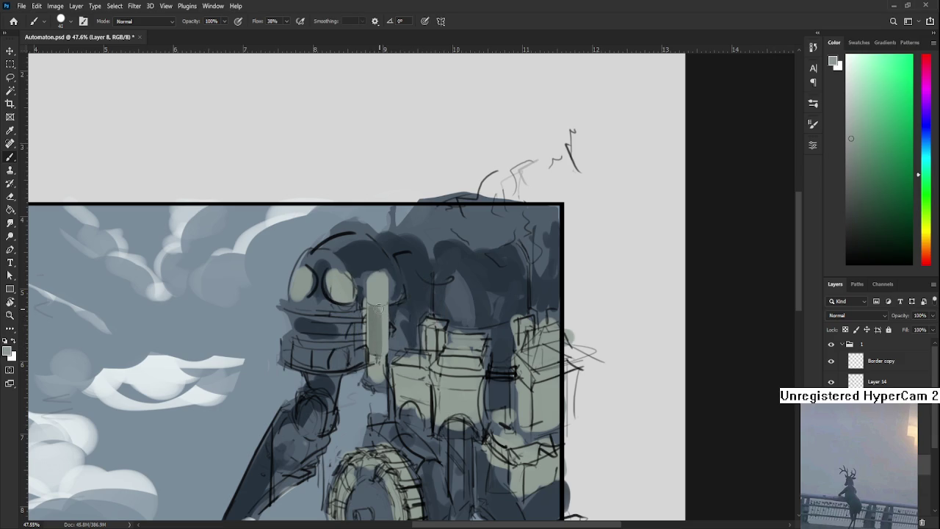
{"action": "left_click", "coordinate": [375, 319], "text": "alt"}
{"action": "left_click", "coordinate": [376, 357], "text": "alt"}
{"action": "left_click", "coordinate": [374, 343], "text": "alt"}
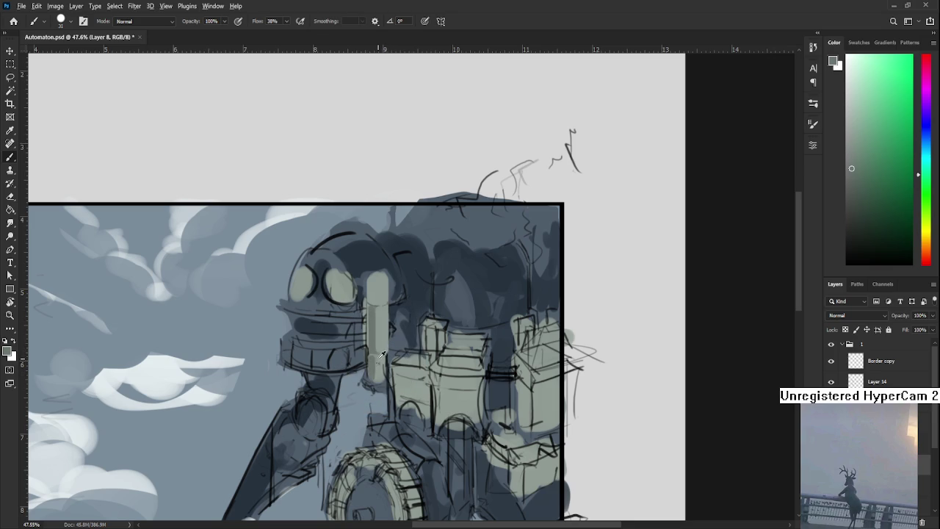
{"action": "left_click", "coordinate": [373, 358], "text": "alt"}
{"action": "left_click", "coordinate": [374, 369], "text": "alt"}
{"action": "left_click", "coordinate": [382, 366], "text": "alt"}
{"action": "left_click", "coordinate": [382, 365], "text": "alt"}
{"action": "left_click", "coordinate": [382, 365], "text": "alt"}
{"action": "left_click", "coordinate": [384, 361], "text": "alt"}
{"action": "left_click", "coordinate": [383, 345], "text": "alt"}
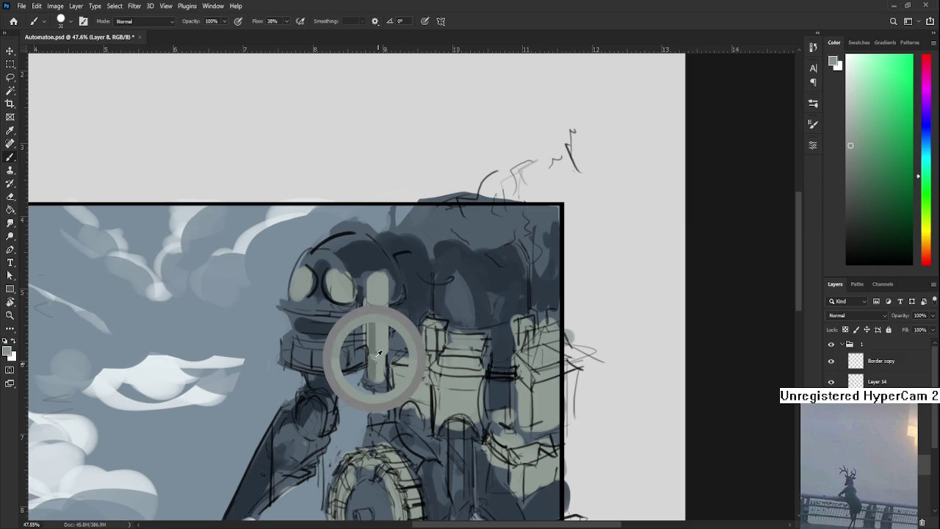
{"action": "left_click", "coordinate": [382, 342], "text": "alt"}
{"action": "left_click_drag", "start_coordinate": [375, 312], "coordinate": [375, 354]}
- Shrink the brush to size 10 and paint a thin dark line on the pillar's left edge
{"action": "left_click", "coordinate": [379, 351], "text": "alt"}
{"action": "left_click", "coordinate": [382, 351], "text": "alt"}
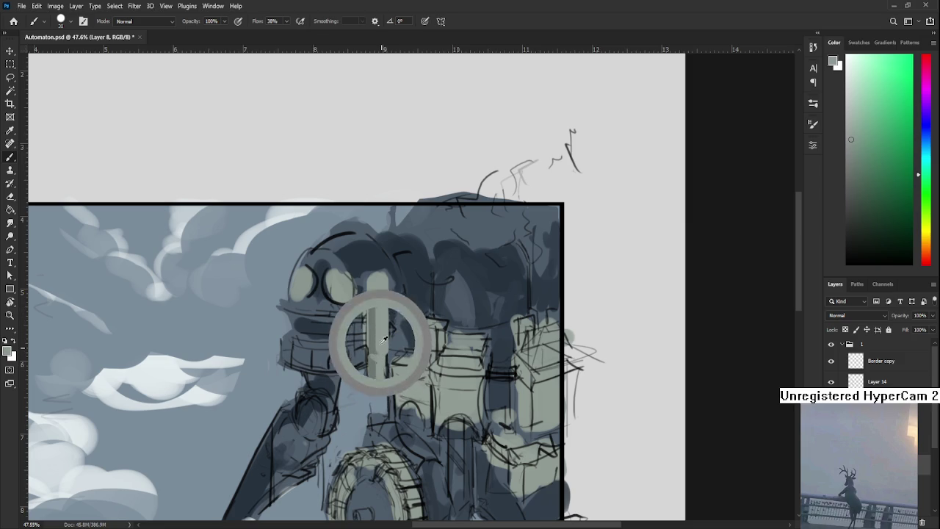
{"action": "left_click_drag", "start_coordinate": [384, 353], "coordinate": [380, 333]}
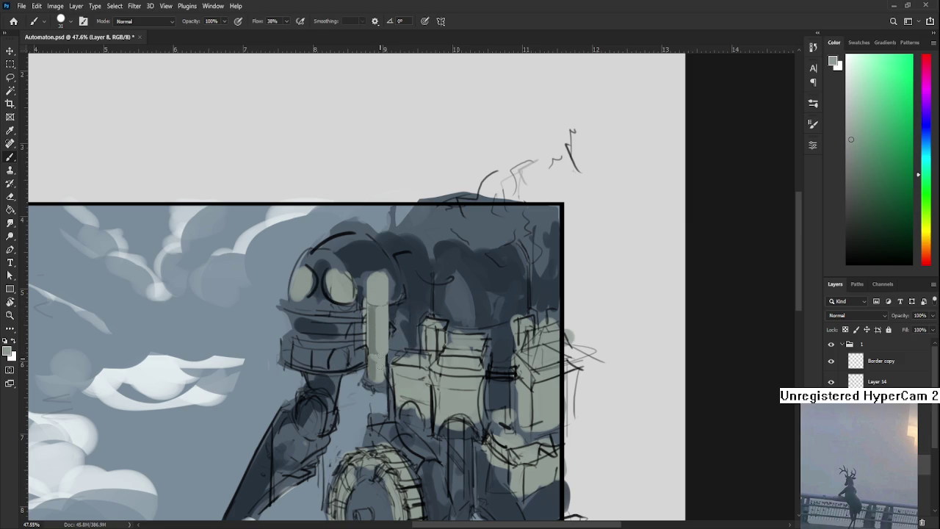
{"action": "left_click", "coordinate": [375, 356], "text": "alt"}
{"action": "left_click", "coordinate": [373, 357], "text": "alt"}
{"action": "key", "text": "bracketleft"}
{"action": "left_click", "coordinate": [373, 351], "text": "alt"}
{"action": "scroll", "coordinate": [374, 315], "scroll_direction": "up", "scroll_amount": 1}
{"action": "left_click", "coordinate": [374, 316], "text": "alt"}
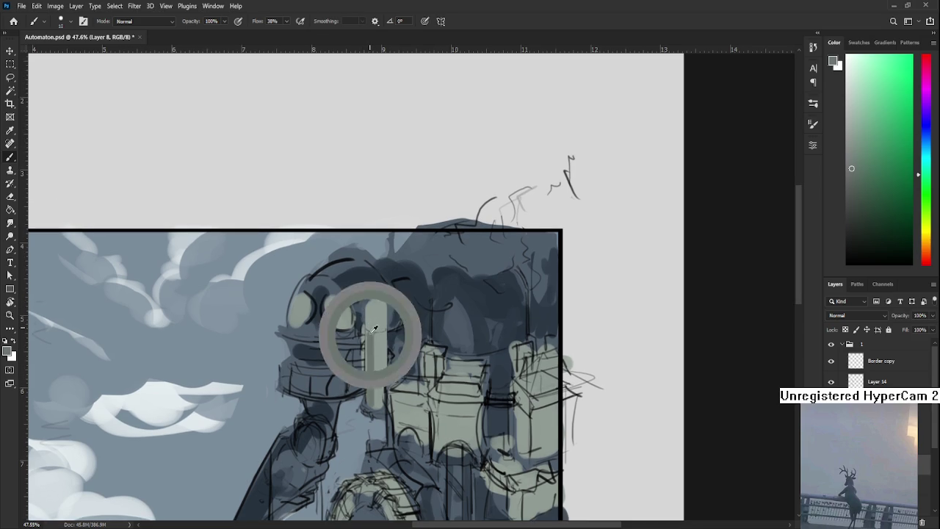
{"action": "left_click_drag", "start_coordinate": [367, 329], "coordinate": [371, 302]}
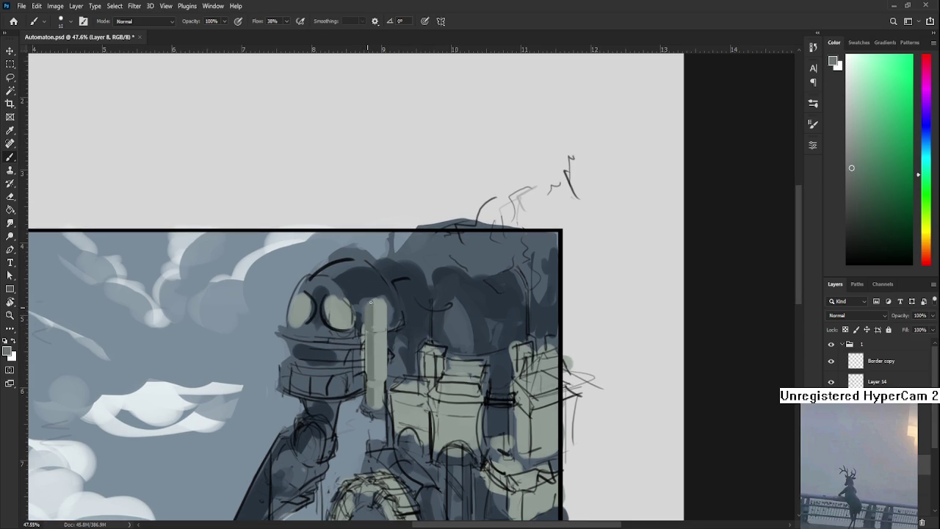
- Sample further lighter and darker pillar shades while shifting the view slightly down
{"action": "left_click", "coordinate": [376, 312], "text": "alt"}
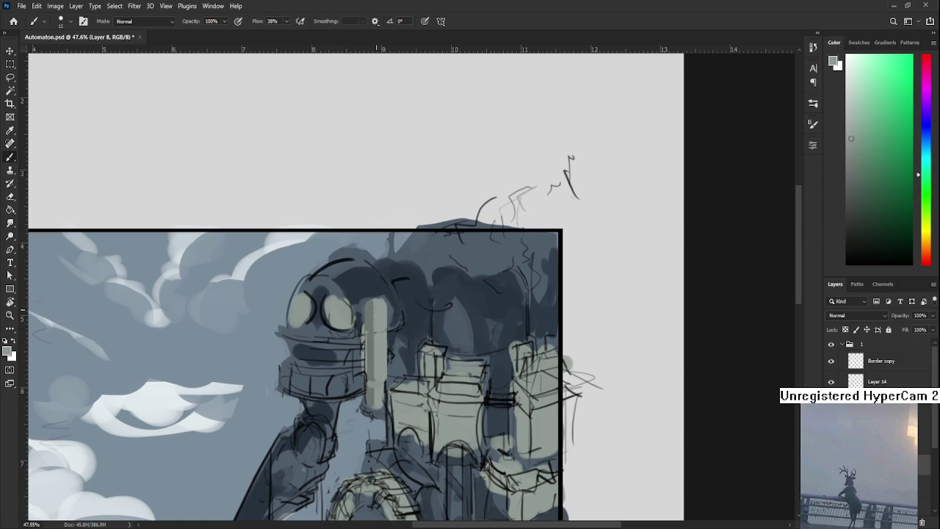
{"action": "left_click", "coordinate": [373, 321], "text": "alt"}
{"action": "left_click", "coordinate": [382, 323], "text": "alt"}
{"action": "left_click", "coordinate": [373, 325], "text": "alt"}
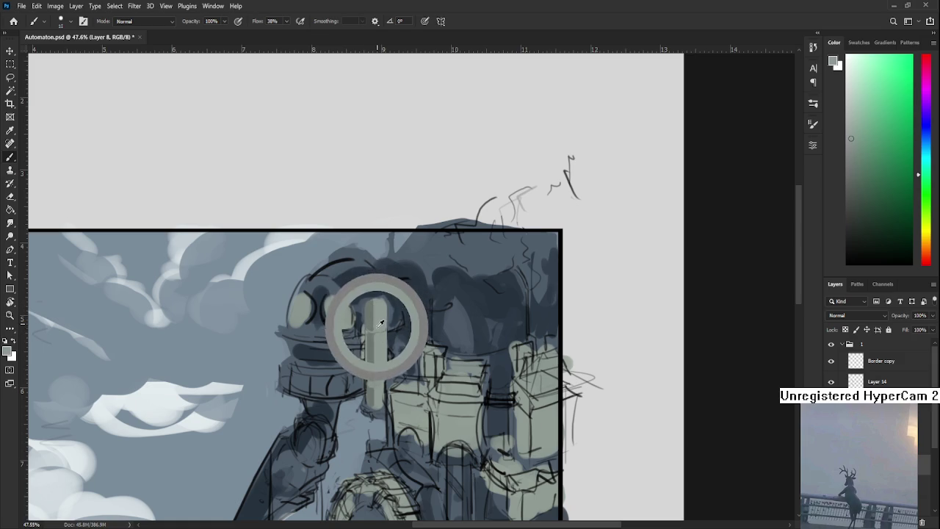
{"action": "left_click", "coordinate": [370, 330], "text": "alt"}
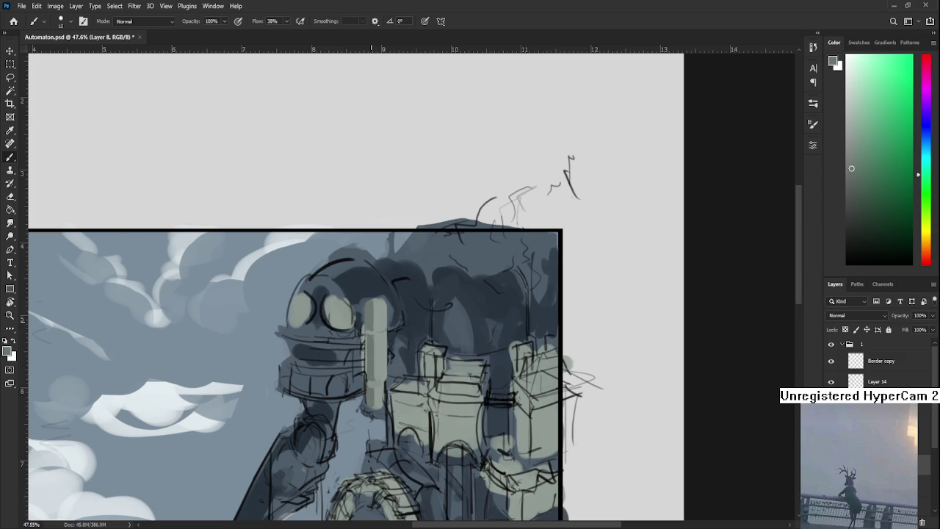
{"action": "left_click_drag", "start_coordinate": [375, 310], "coordinate": [376, 337]}
{"action": "left_click", "coordinate": [377, 336], "text": "alt"}
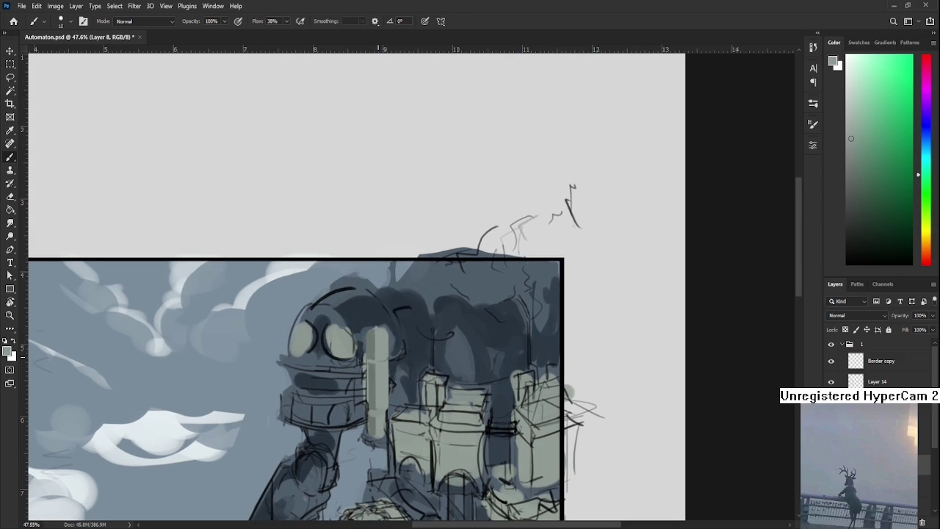
{"action": "scroll", "coordinate": [377, 346], "scroll_direction": "down", "scroll_amount": 2, "text": "alt"}
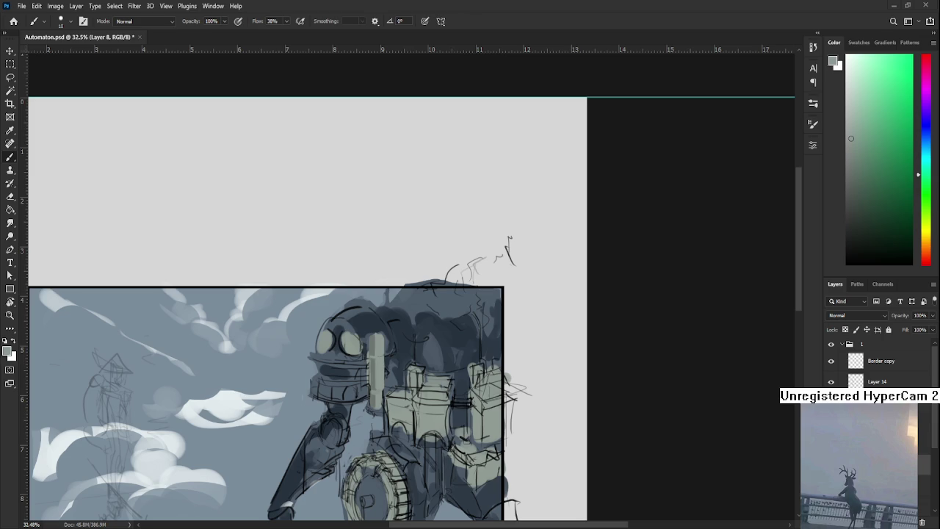
{"action": "left_click_drag", "start_coordinate": [432, 339], "coordinate": [453, 311]}
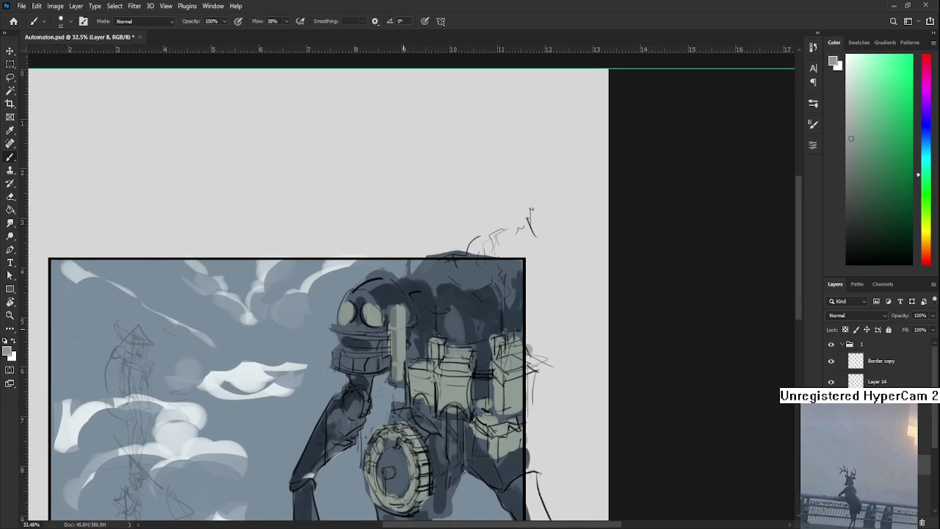
- Sample a dark blue from the scene as the painting colour
{"action": "left_click", "coordinate": [397, 308], "text": "alt"}
{"action": "left_click", "coordinate": [398, 305], "text": "alt"}
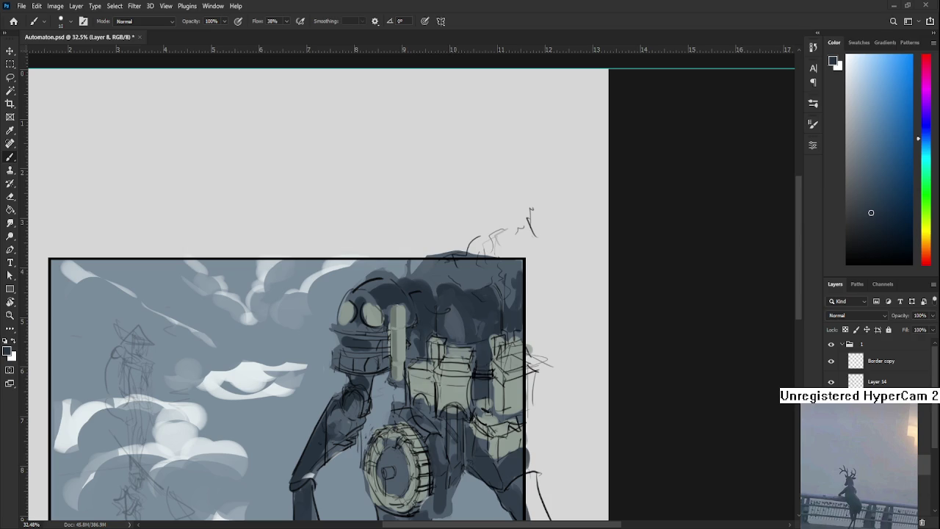
- Zoom in on the pillar, enlarge the brush to 25 and sample its pale green shades
{"action": "scroll", "coordinate": [393, 309], "scroll_direction": "up", "scroll_amount": 3}
{"action": "mouse_move", "coordinate": [373, 381]}
{"action": "left_mouse_down"}
{"action": "mouse_move", "coordinate": [367, 387]}
{"action": "mouse_move", "coordinate": [421, 415]}
{"action": "left_mouse_up"}
{"action": "left_click", "coordinate": [357, 378], "text": "alt"}
{"action": "key", "text": "bracketright"}
{"action": "key", "text": "bracketright"}
{"action": "key", "text": "bracketright"}
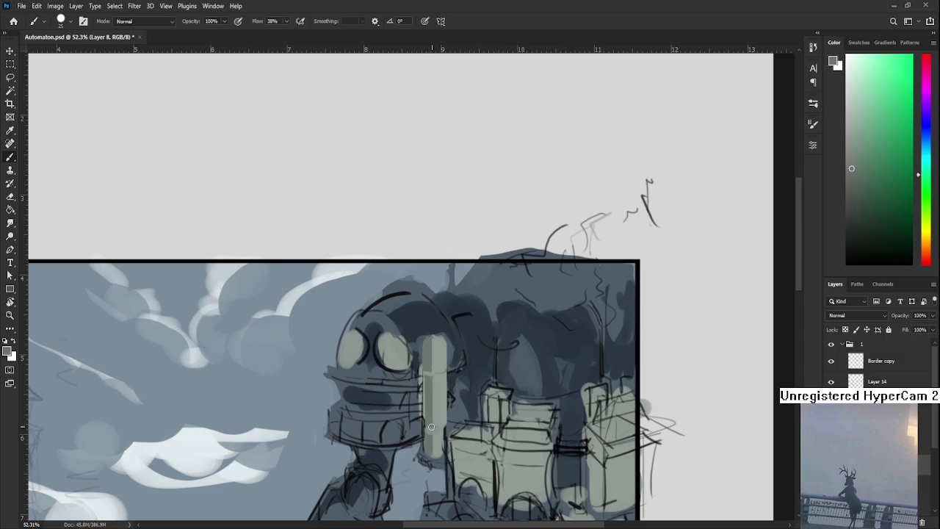
{"action": "left_click", "coordinate": [429, 432], "text": "alt"}
{"action": "left_click", "coordinate": [439, 422], "text": "alt"}
{"action": "left_click_drag", "start_coordinate": [439, 424], "coordinate": [430, 380]}
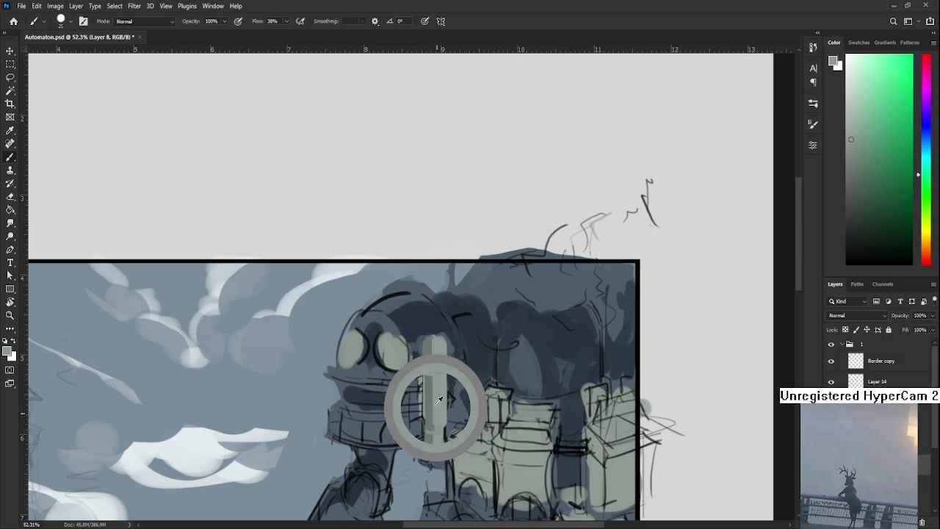
- Shrink the brush to 7 and draw a thin dark line down the pillar's left side
{"action": "key", "text": "bracketleft"}
{"action": "key", "text": "bracketleft"}
{"action": "key", "text": "bracketleft"}
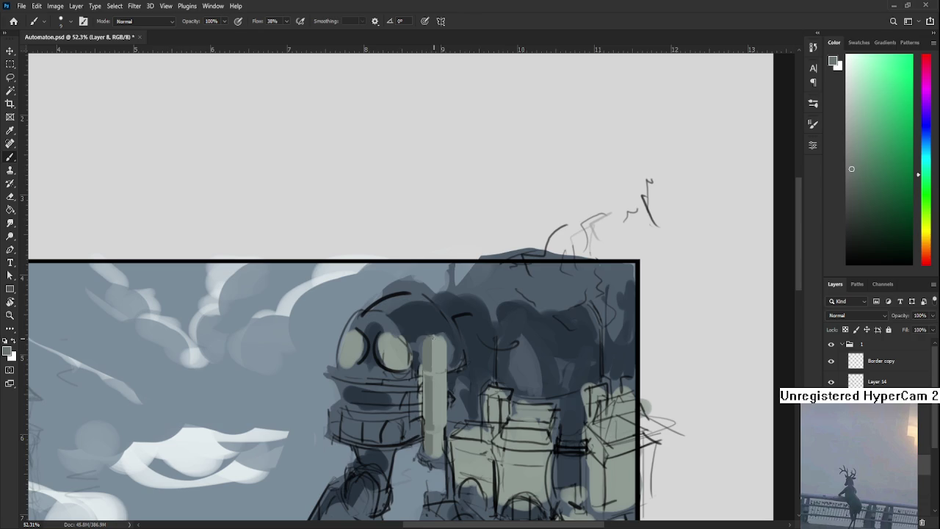
{"action": "left_click_drag", "start_coordinate": [434, 339], "coordinate": [435, 370]}
{"action": "key", "text": "ctrl+z"}
{"action": "left_click_drag", "start_coordinate": [434, 335], "coordinate": [443, 353]}
{"action": "left_click_drag", "start_coordinate": [435, 391], "coordinate": [436, 430]}
{"action": "scroll", "coordinate": [432, 396], "scroll_direction": "down", "scroll_amount": 2}
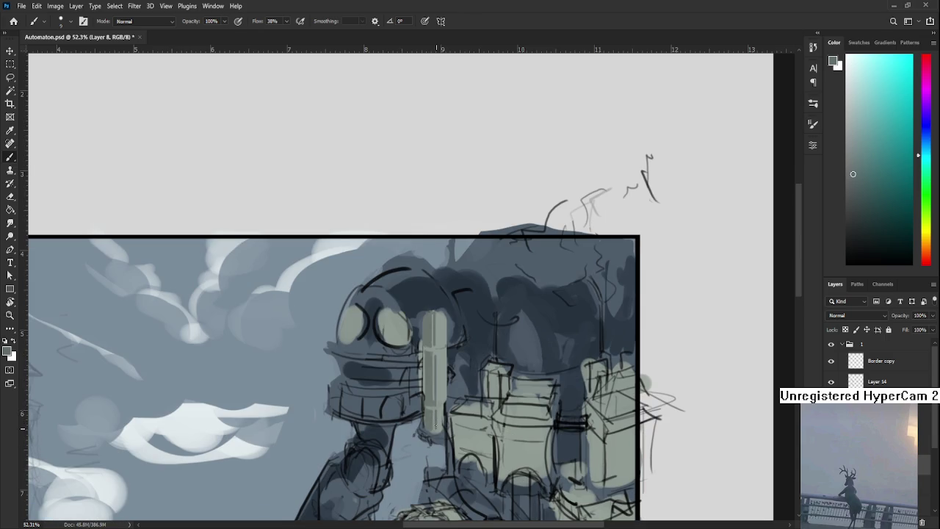
{"action": "mouse_move", "coordinate": [442, 395]}
{"action": "left_mouse_down"}
{"action": "mouse_move", "coordinate": [403, 434]}
{"action": "mouse_move", "coordinate": [406, 464]}
{"action": "left_mouse_up"}
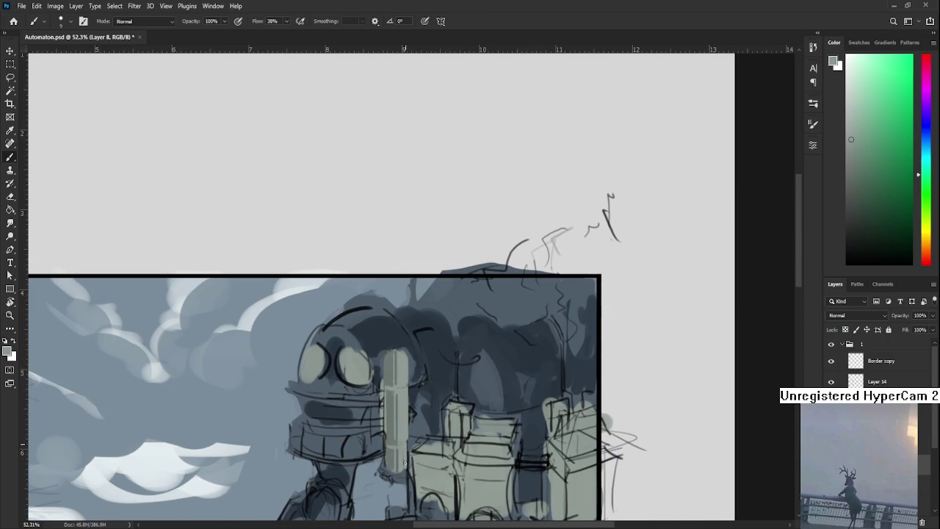
- Sample blue-grey and pale green tones around the pillar and robot's head
{"action": "left_click", "coordinate": [401, 434], "text": "alt"}
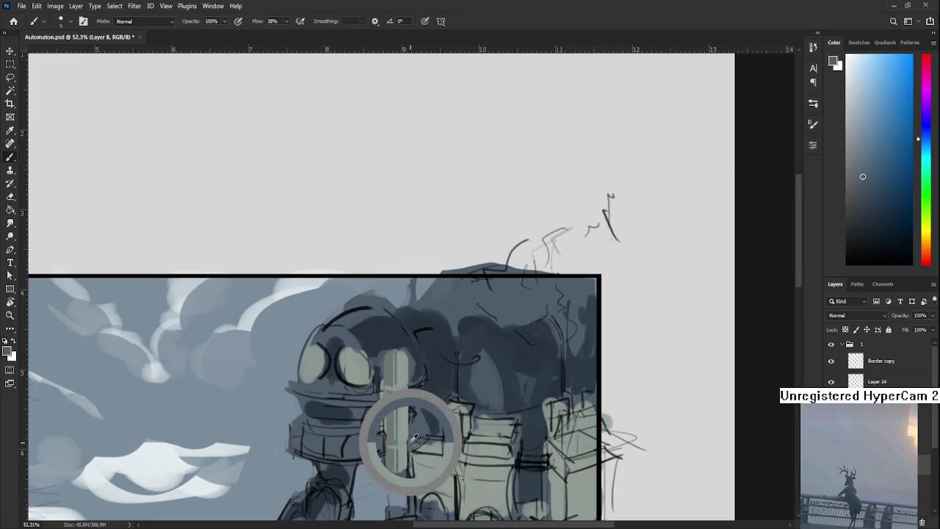
{"action": "left_click", "coordinate": [406, 436], "text": "alt"}
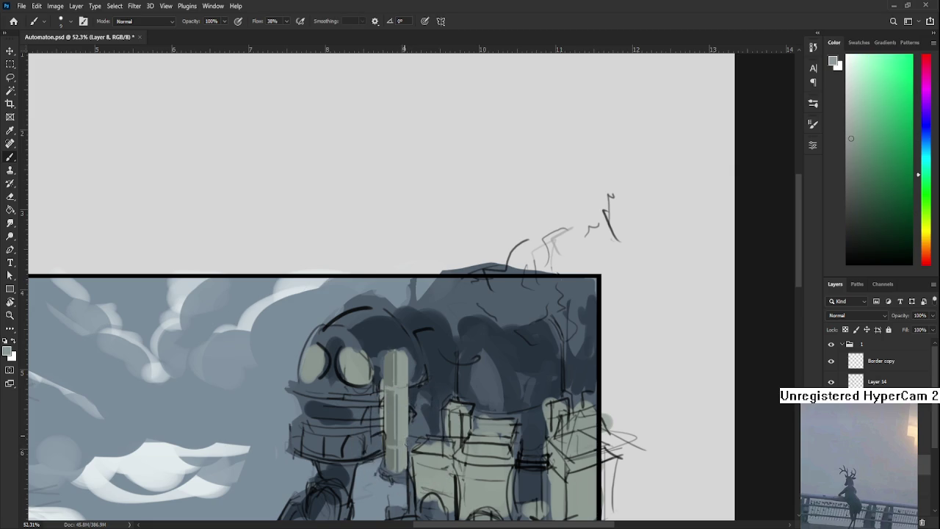
{"action": "left_click", "coordinate": [408, 438], "text": "alt"}
{"action": "left_click", "coordinate": [409, 439], "text": "alt"}
{"action": "left_click", "coordinate": [405, 439], "text": "alt"}
{"action": "left_click", "coordinate": [407, 437], "text": "alt"}
{"action": "left_click_drag", "start_coordinate": [413, 412], "coordinate": [395, 404], "text": "alt"}
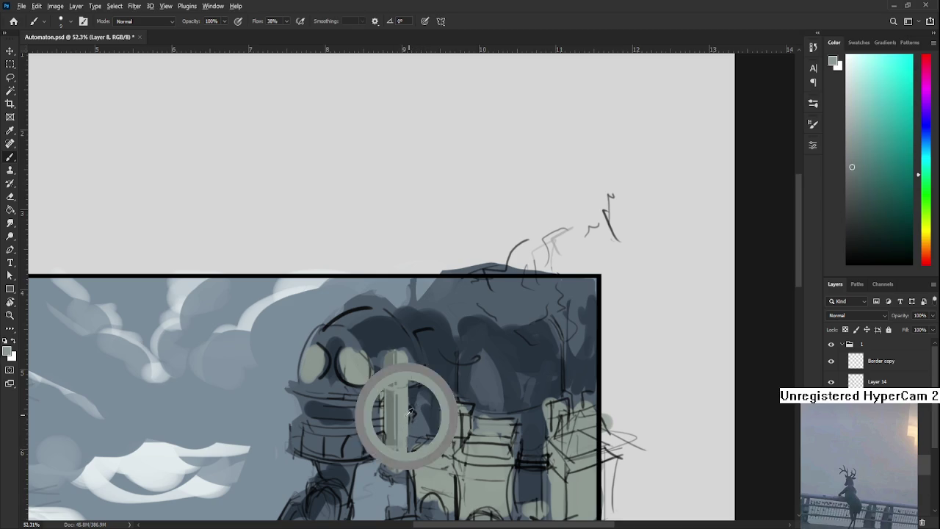
{"action": "left_click_drag", "start_coordinate": [395, 404], "coordinate": [390, 389], "text": "alt"}
{"action": "left_click", "coordinate": [395, 378], "text": "alt"}
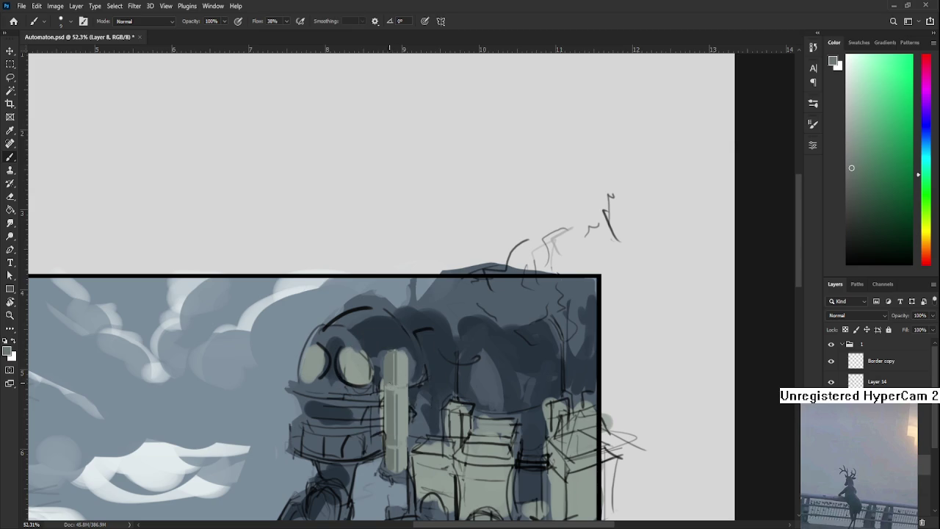
{"action": "left_click", "coordinate": [395, 385], "text": "alt"}
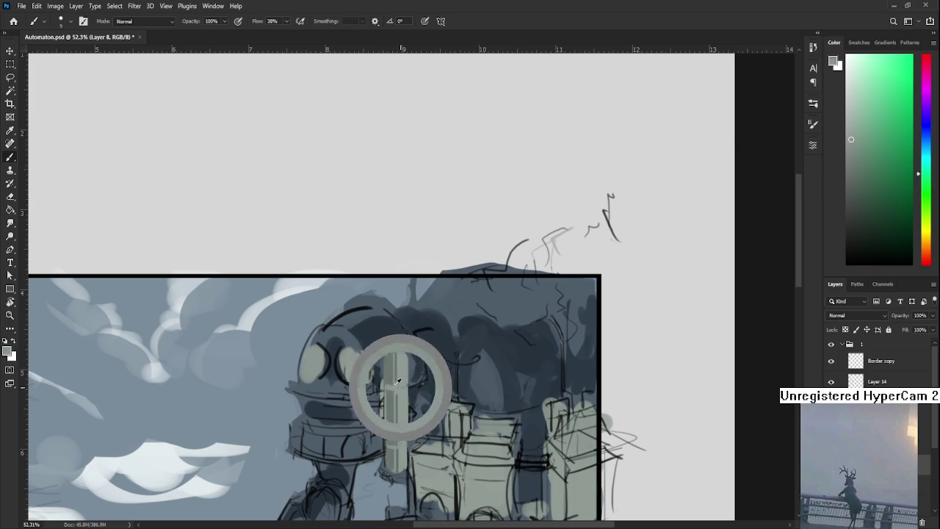
{"action": "left_click_drag", "start_coordinate": [401, 383], "coordinate": [404, 355], "text": "alt"}
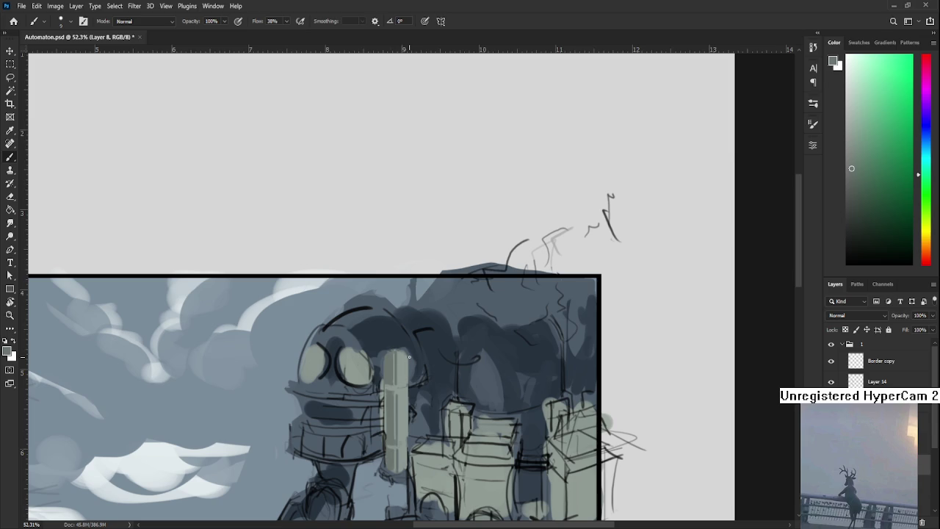
{"action": "mouse_move", "coordinate": [409, 360]}
{"action": "left_mouse_down", "text": "alt"}
{"action": "mouse_move", "coordinate": [399, 363]}
{"action": "mouse_move", "coordinate": [397, 351]}
{"action": "left_mouse_up", "text": "alt"}
- Enlarge the brush to 40 px, sample head tones, then return to 10 px with a new colour
{"action": "key", "text": "bracketright"}
{"action": "key", "text": "bracketright"}
{"action": "key", "text": "bracketright"}
{"action": "left_click", "coordinate": [400, 349], "text": "alt"}
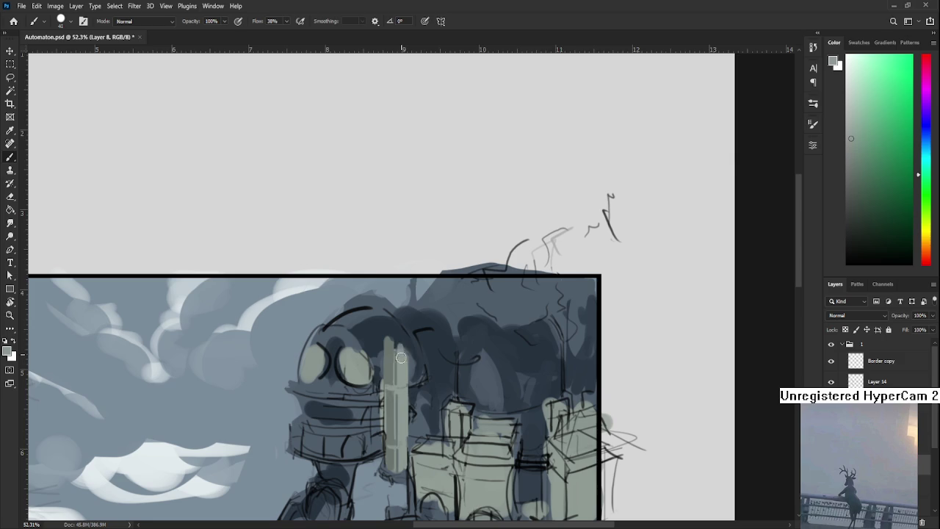
{"action": "left_click", "coordinate": [406, 345], "text": "alt"}
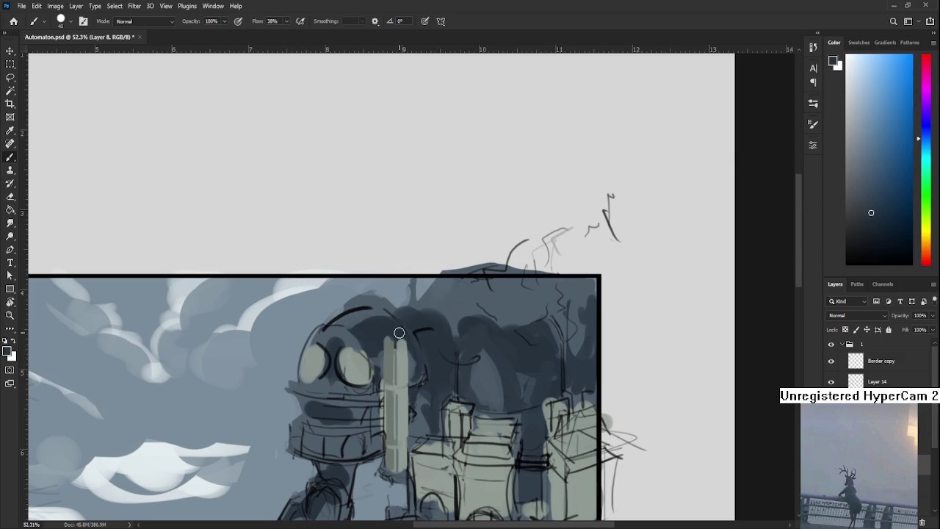
{"action": "left_click", "coordinate": [401, 349], "text": "alt"}
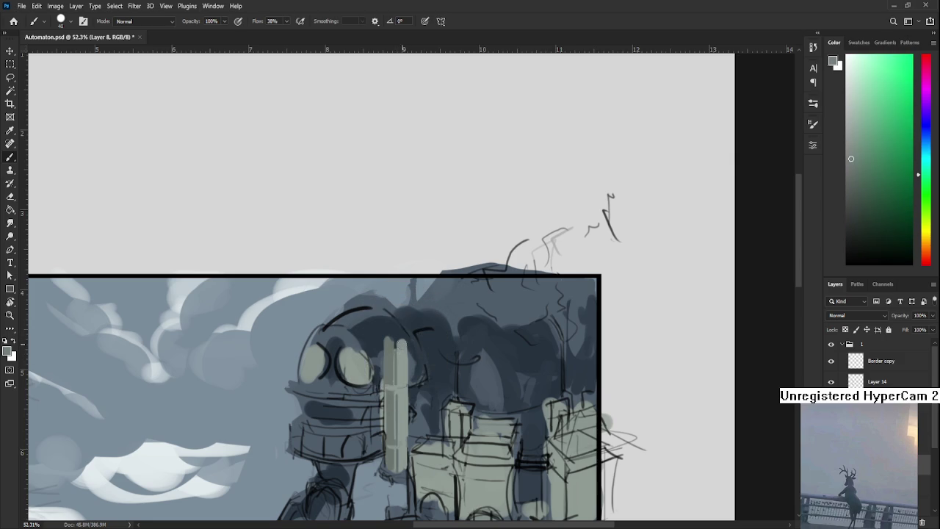
{"action": "key", "text": "bracketleft"}
{"action": "key", "text": "bracketleft"}
{"action": "key", "text": "bracketleft"}
{"action": "left_click", "coordinate": [400, 337], "text": "alt"}
{"action": "left_click_drag", "start_coordinate": [404, 333], "coordinate": [407, 301]}
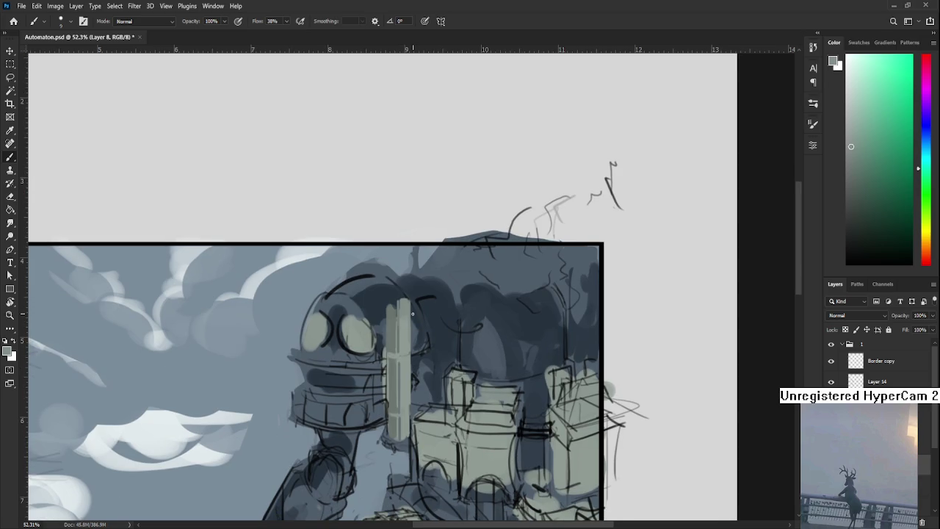
{"action": "scroll", "coordinate": [413, 315], "scroll_direction": "down", "scroll_amount": 1}
- Rotate the view to follow the bar and paint a light grey-green stroke over its crossbar
{"action": "scroll", "coordinate": [413, 316], "scroll_direction": "up", "scroll_amount": 1}
{"action": "scroll", "coordinate": [413, 319], "scroll_direction": "up", "scroll_amount": 2}
{"action": "scroll", "coordinate": [413, 321], "scroll_direction": "up", "scroll_amount": 1}
{"action": "key", "text": "r"}
{"action": "mouse_move", "coordinate": [413, 321]}
{"action": "left_mouse_down"}
{"action": "mouse_move", "coordinate": [433, 296]}
{"action": "mouse_move", "coordinate": [448, 354]}
{"action": "mouse_move", "coordinate": [391, 368]}
{"action": "left_mouse_up"}
{"action": "scroll", "coordinate": [433, 295], "scroll_direction": "up", "scroll_amount": 1}
{"action": "key", "text": "b"}
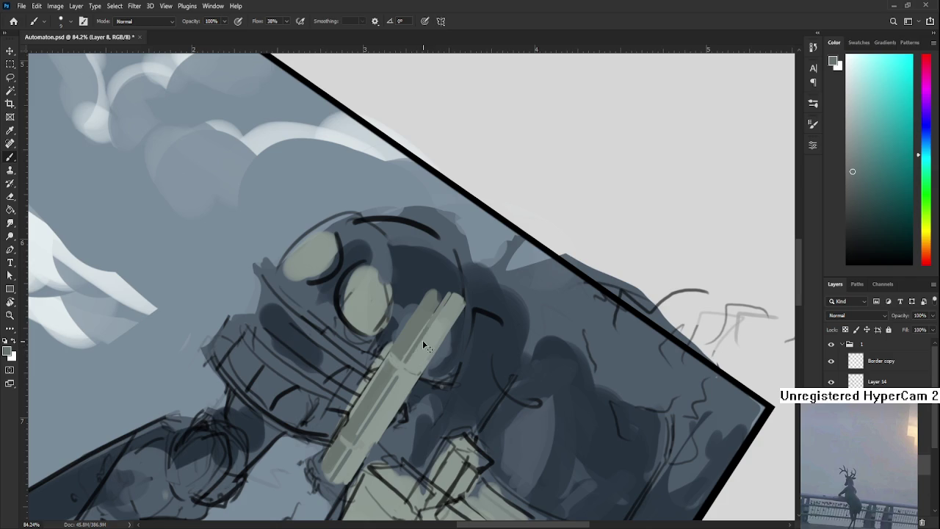
{"action": "left_click", "coordinate": [421, 345], "text": "alt"}
{"action": "left_click", "coordinate": [409, 358], "text": "alt"}
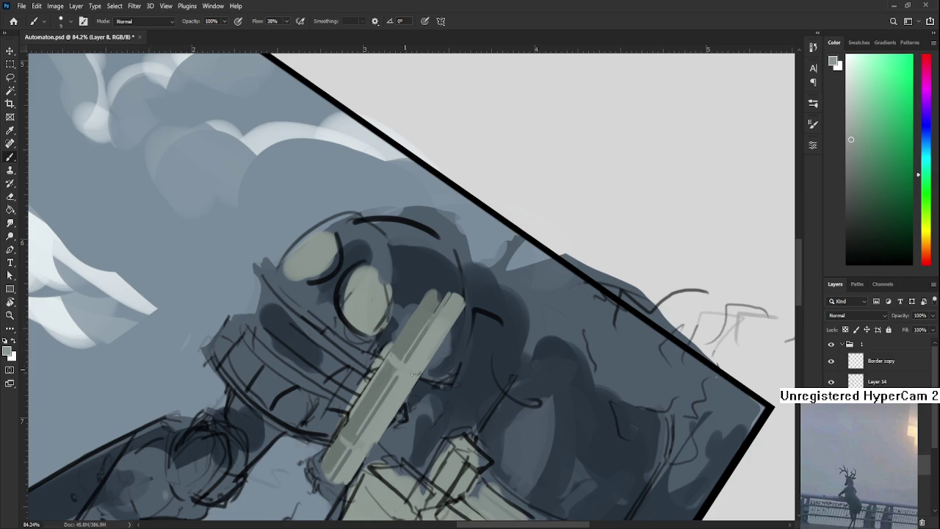
{"action": "left_click_drag", "start_coordinate": [399, 357], "coordinate": [397, 379]}
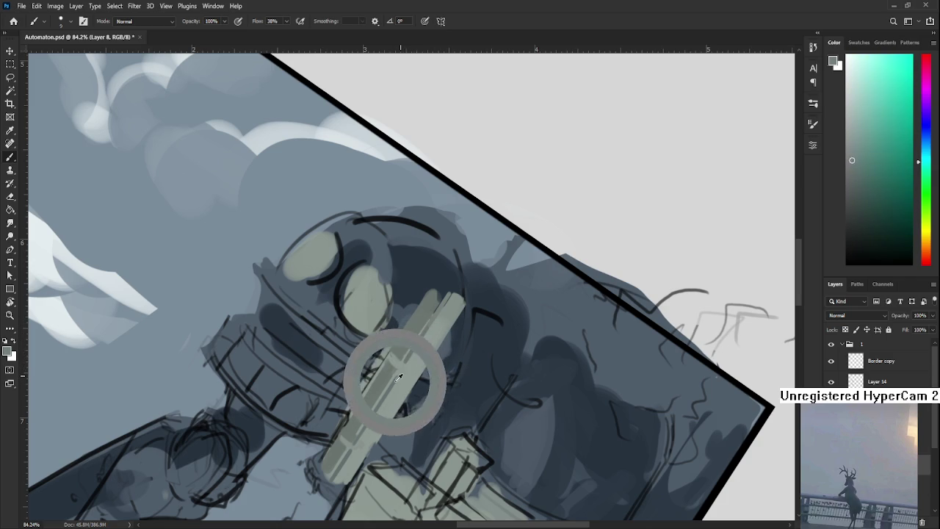
{"action": "left_click_drag", "start_coordinate": [437, 334], "coordinate": [349, 433]}
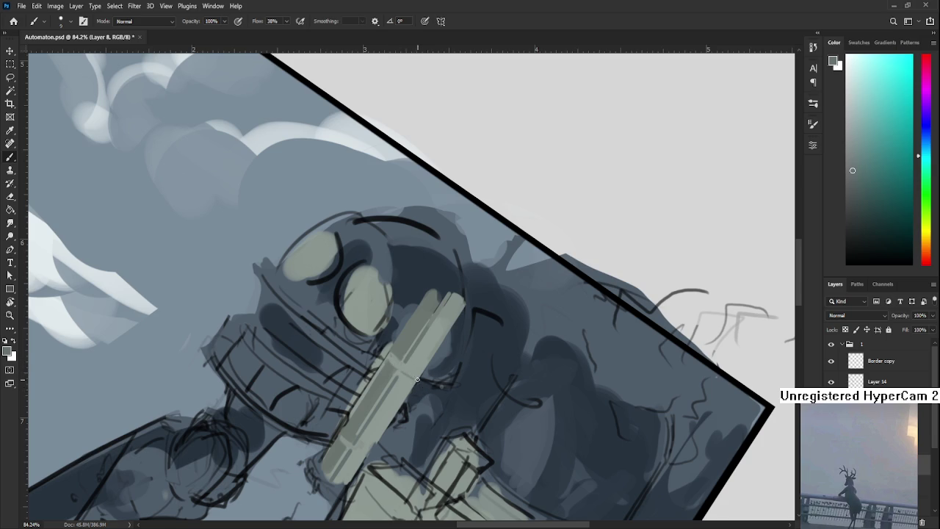
- Sample a range of lighter and darker green tones from the bar
{"action": "left_click", "coordinate": [400, 347], "text": "alt"}
{"action": "left_click", "coordinate": [410, 368], "text": "alt"}
{"action": "left_click", "coordinate": [399, 358], "text": "alt"}
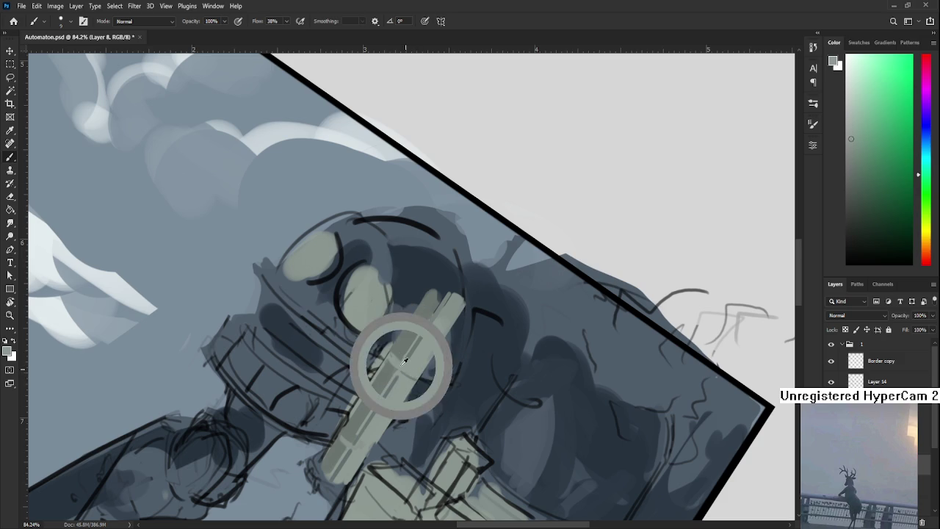
{"action": "left_click", "coordinate": [395, 359], "text": "alt"}
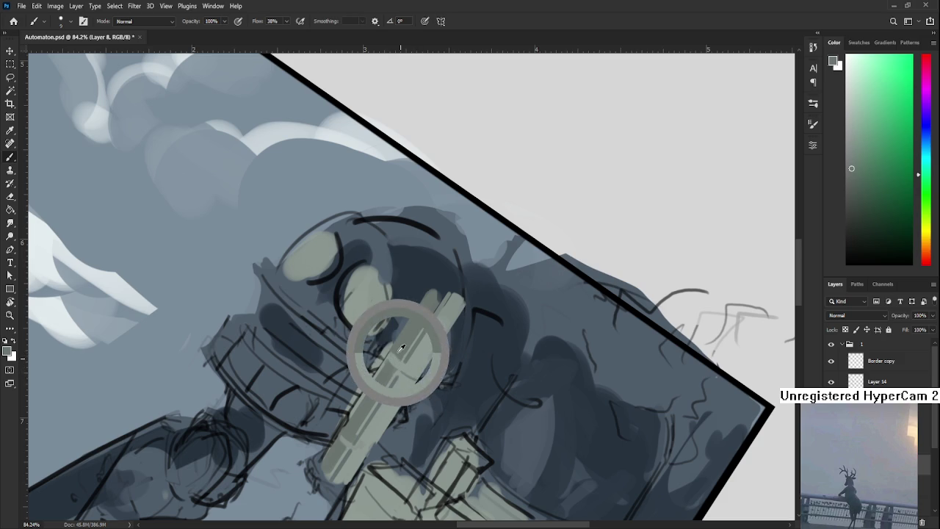
{"action": "left_click", "coordinate": [395, 356], "text": "alt"}
{"action": "left_click", "coordinate": [397, 365], "text": "alt"}
{"action": "left_click", "coordinate": [396, 366], "text": "alt"}
{"action": "left_click", "coordinate": [396, 366], "text": "alt"}
{"action": "left_click", "coordinate": [396, 366], "text": "alt"}
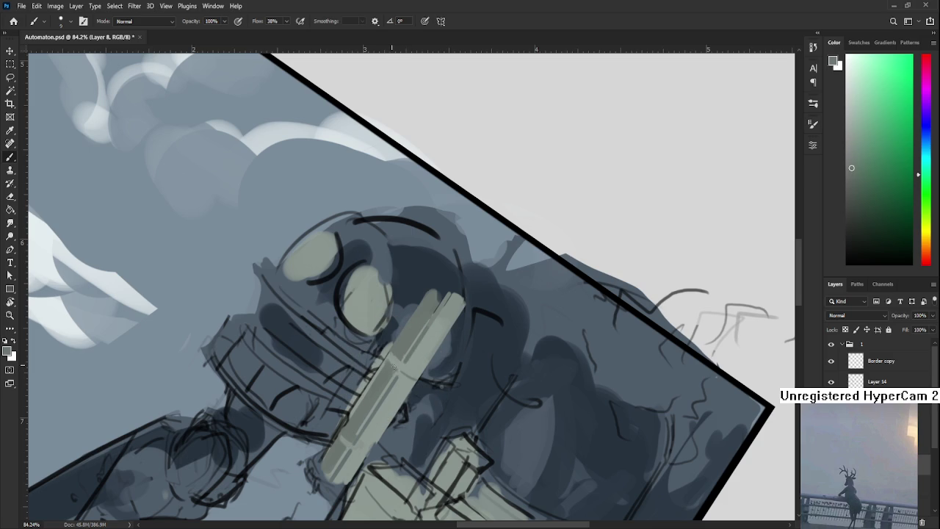
{"action": "left_click", "coordinate": [393, 361], "text": "alt"}
{"action": "left_click", "coordinate": [396, 367], "text": "alt"}
- Rotate the view, sample tones near the pale bar and paint a faint darker stroke along it
{"action": "key", "text": "r"}
{"action": "mouse_move", "coordinate": [402, 372]}
{"action": "left_mouse_down"}
{"action": "mouse_move", "coordinate": [510, 405]}
{"action": "mouse_move", "coordinate": [472, 321]}
{"action": "mouse_move", "coordinate": [422, 324]}
{"action": "left_mouse_up"}
{"action": "key", "text": "b"}
{"action": "left_click", "coordinate": [423, 324], "text": "alt"}
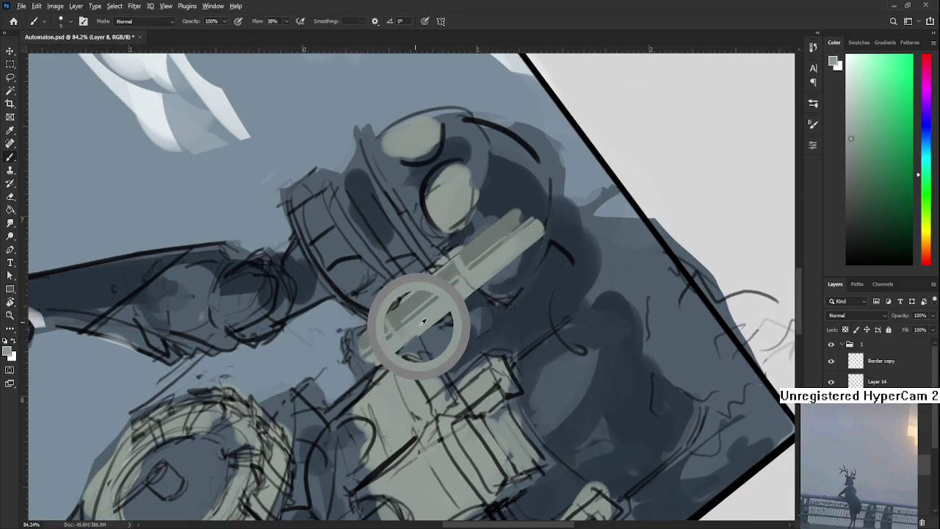
{"action": "left_click", "coordinate": [420, 316], "text": "alt"}
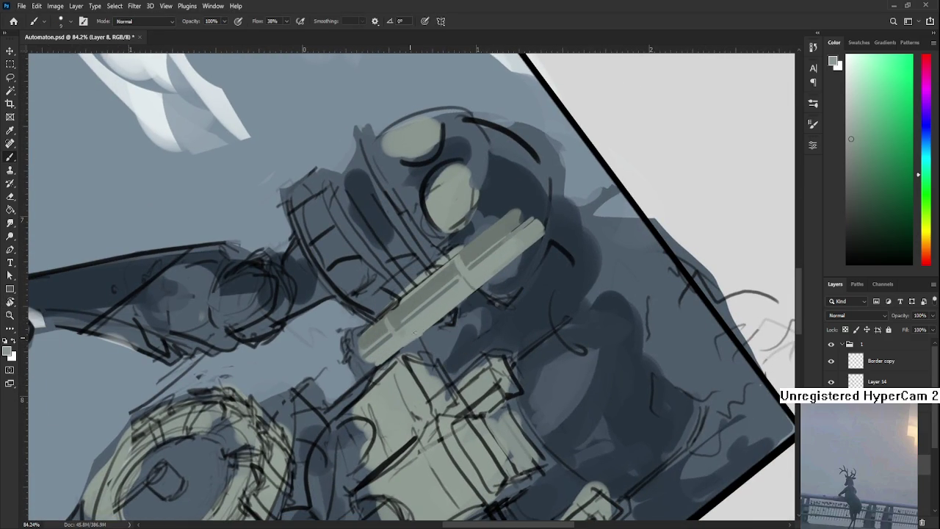
{"action": "left_click_drag", "start_coordinate": [399, 351], "coordinate": [428, 334]}
- Paint a faint lighter stroke on the bar and resample nearby tones
{"action": "left_click", "coordinate": [395, 344], "text": "alt"}
{"action": "left_click_drag", "start_coordinate": [403, 347], "coordinate": [413, 338]}
{"action": "left_click", "coordinate": [387, 347], "text": "alt"}
{"action": "left_click", "coordinate": [372, 357], "text": "alt"}
{"action": "left_click", "coordinate": [367, 363], "text": "alt"}
{"action": "left_click", "coordinate": [367, 360], "text": "alt"}
- Level the canvas rotation again and recentre the view on the robot's head
{"action": "left_click_drag", "start_coordinate": [393, 340], "coordinate": [430, 380]}
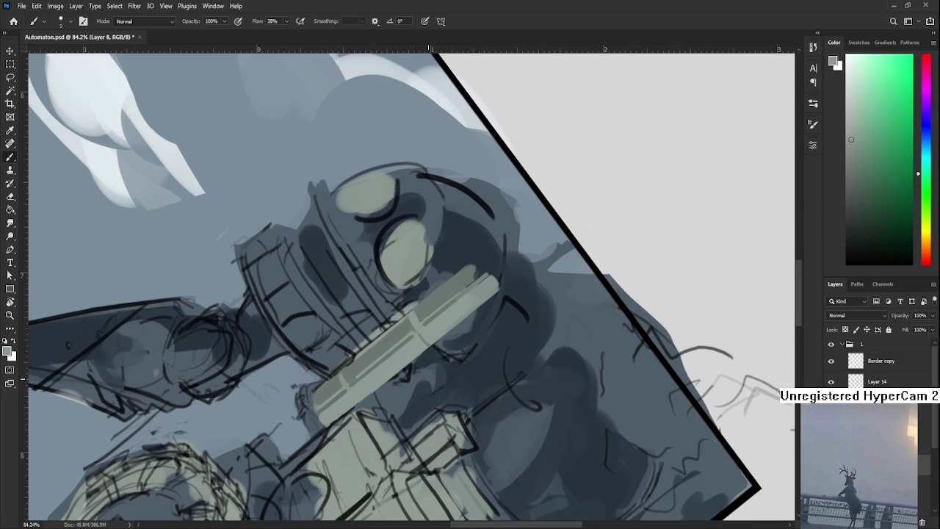
{"action": "scroll", "coordinate": [471, 284], "scroll_direction": "down", "scroll_amount": 3}
{"action": "key", "text": "r"}
{"action": "left_click_drag", "start_coordinate": [471, 284], "coordinate": [499, 285]}
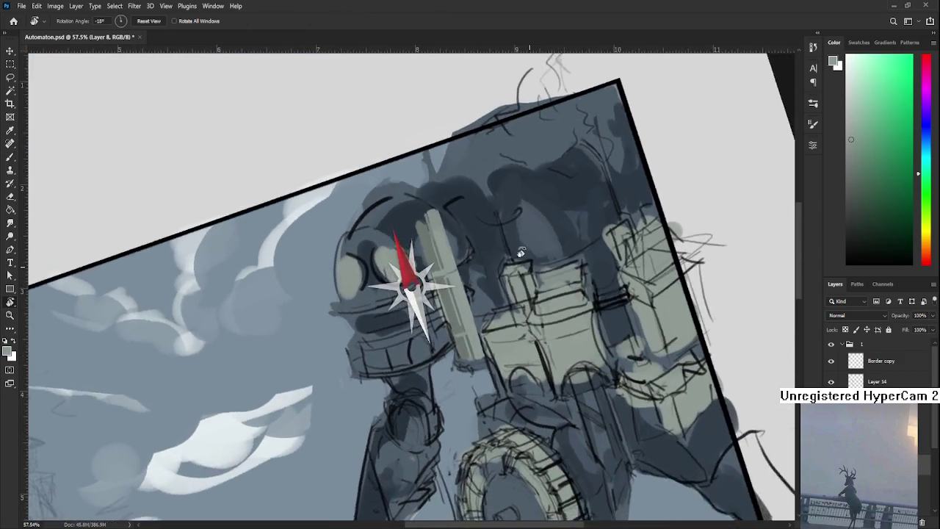
{"action": "scroll", "coordinate": [492, 287], "scroll_direction": "up", "scroll_amount": 2}
{"action": "scroll", "coordinate": [399, 343], "scroll_direction": "down", "scroll_amount": 1}
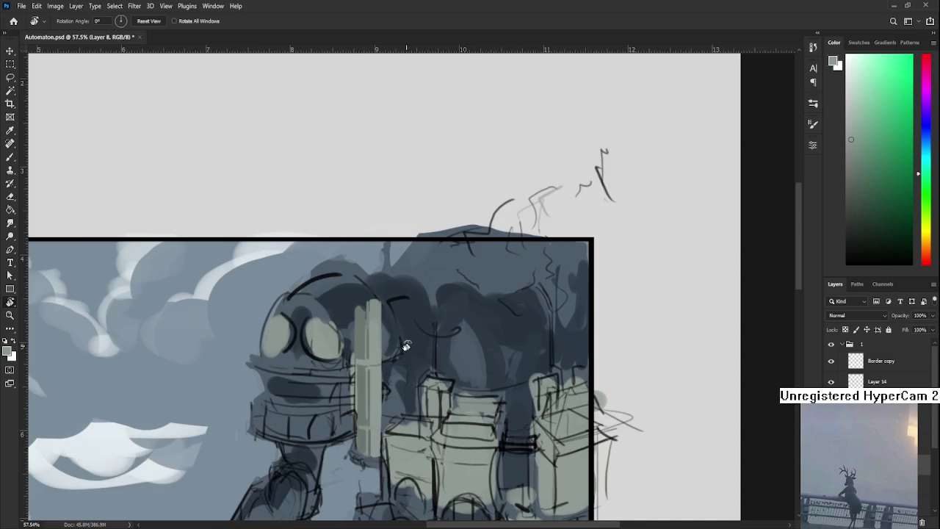
{"action": "scroll", "coordinate": [394, 346], "scroll_direction": "up", "scroll_amount": 1}
{"action": "left_click_drag", "start_coordinate": [367, 279], "coordinate": [406, 305]}
- Adjust the brush size and try a light stroke beside the pale column, then undo it
{"action": "key", "text": "b"}
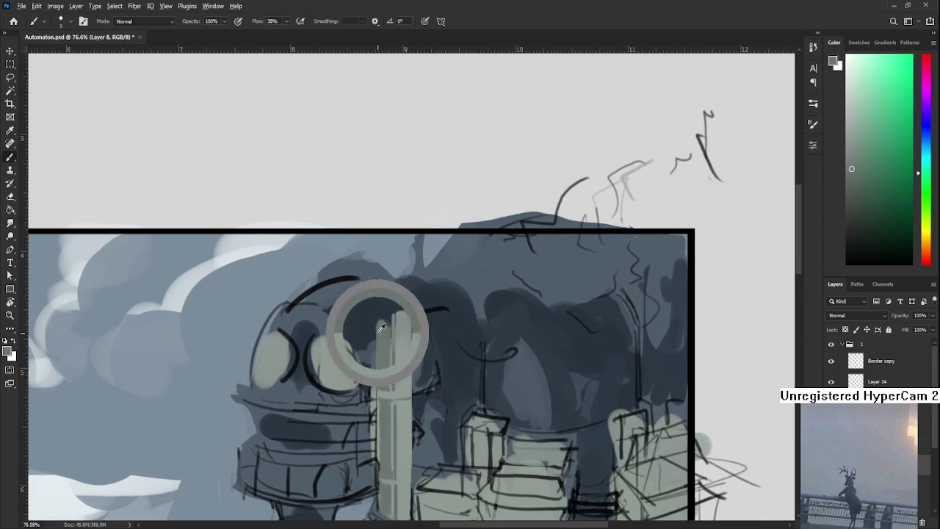
{"action": "key", "text": "bracketright"}
{"action": "key", "text": "bracketright"}
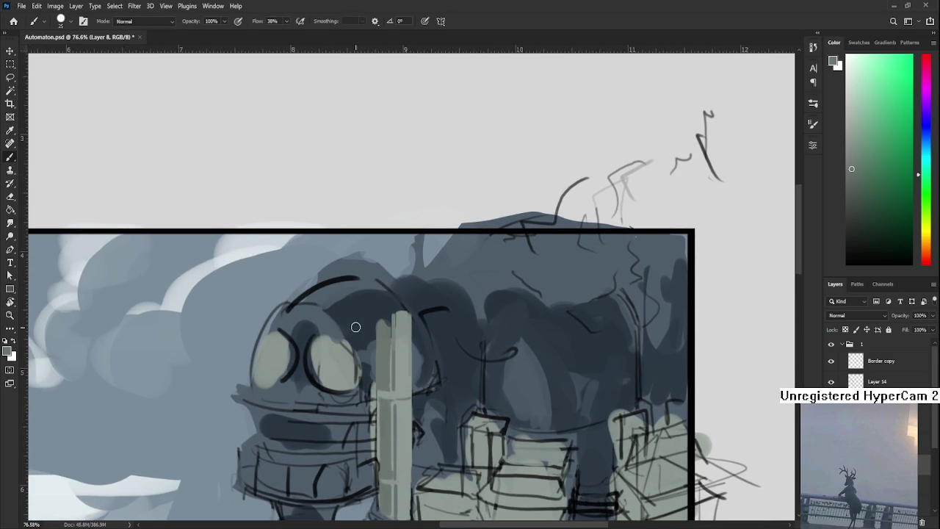
{"action": "key", "text": "bracketleft"}
{"action": "left_click_drag", "start_coordinate": [369, 308], "coordinate": [384, 330]}
{"action": "key", "text": "ctrl+z"}
- Turn the view nearly upside down and dab dark paint on the bar's lower tip
{"action": "scroll", "coordinate": [387, 328], "scroll_direction": "down", "scroll_amount": 5}
{"action": "key", "text": "r"}
{"action": "left_click_drag", "start_coordinate": [387, 328], "coordinate": [465, 276]}
{"action": "scroll", "coordinate": [465, 276], "scroll_direction": "up", "scroll_amount": 1}
{"action": "scroll", "coordinate": [459, 286], "scroll_direction": "up", "scroll_amount": 1}
{"action": "key", "text": "b"}
{"action": "left_click_drag", "start_coordinate": [425, 295], "coordinate": [417, 288]}
{"action": "scroll", "coordinate": [443, 303], "scroll_direction": "down", "scroll_amount": 1}
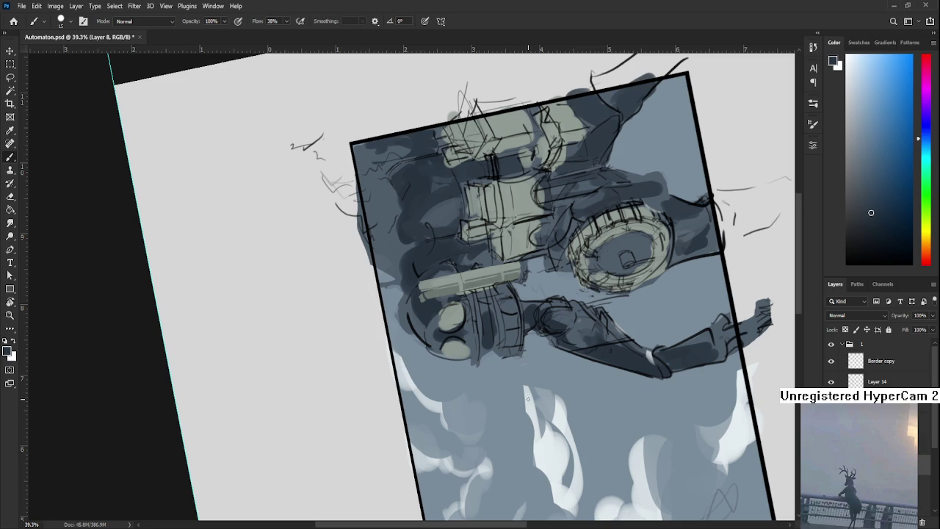
- Sample a muted dark grey-green near the robot's head, level the view and zoom out
{"action": "left_click_drag", "start_coordinate": [527, 398], "coordinate": [351, 271]}
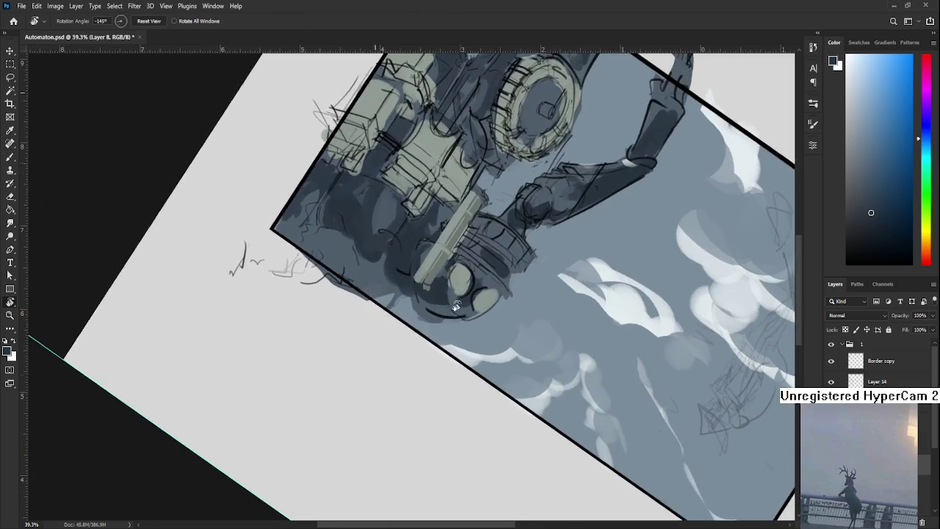
{"action": "left_click", "coordinate": [351, 271], "text": "alt"}
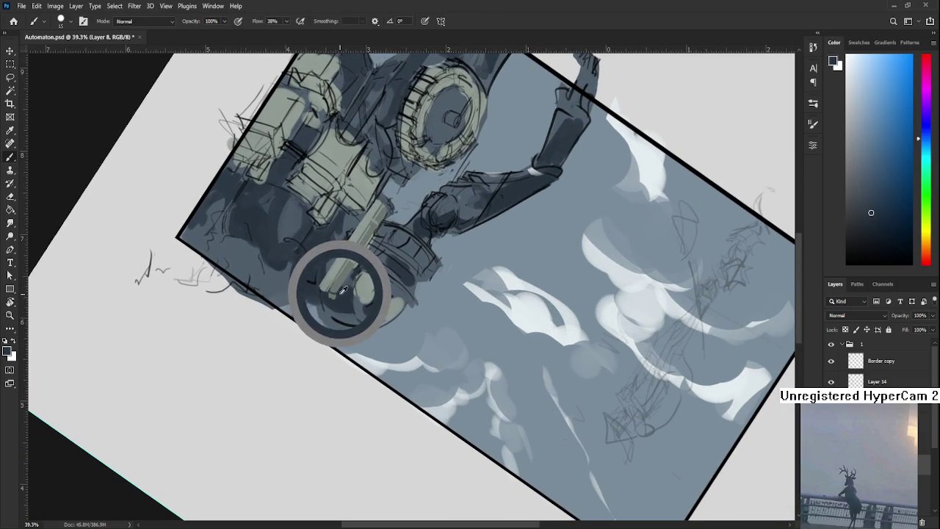
{"action": "left_click", "coordinate": [335, 295], "text": "alt"}
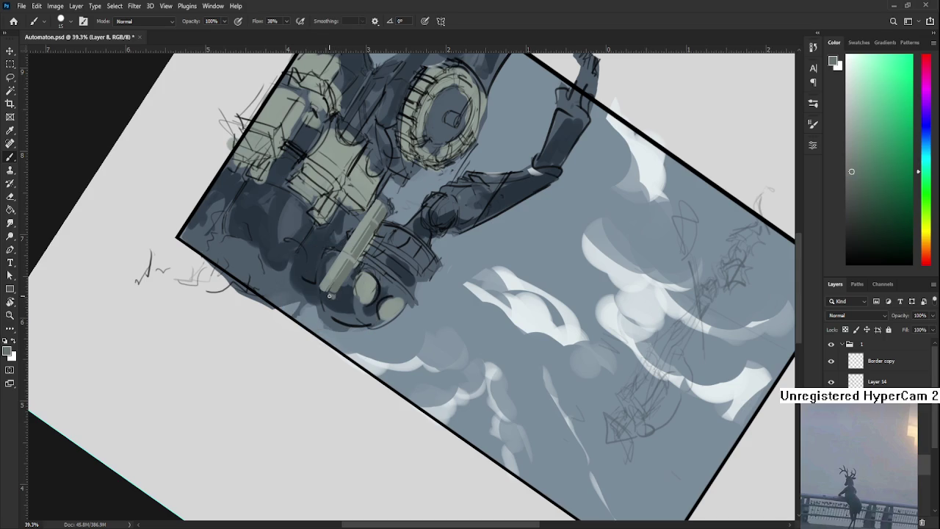
{"action": "key", "text": "r"}
{"action": "mouse_move", "coordinate": [332, 297]}
{"action": "left_mouse_down"}
{"action": "mouse_move", "coordinate": [326, 324]}
{"action": "mouse_move", "coordinate": [380, 293]}
{"action": "mouse_move", "coordinate": [340, 296]}
{"action": "left_mouse_up"}
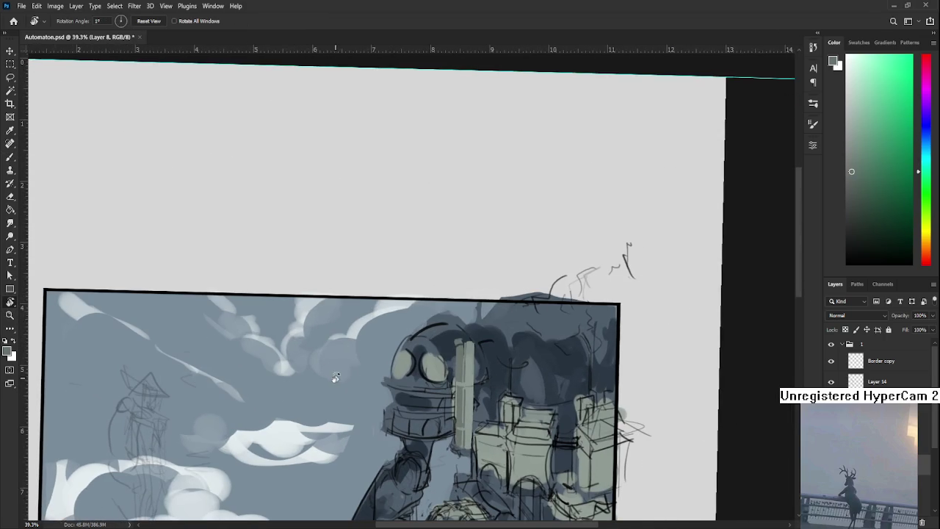
{"action": "scroll", "coordinate": [339, 296], "scroll_direction": "down", "scroll_amount": 1}
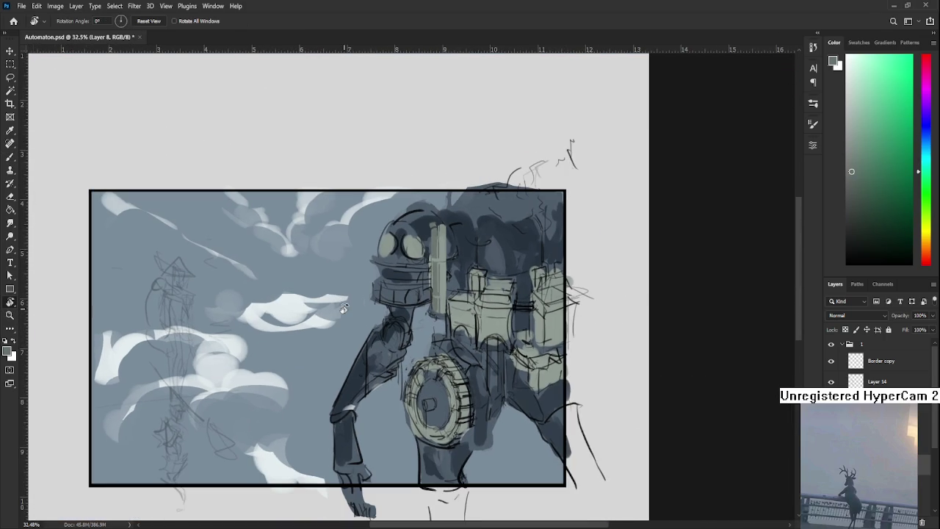
- Pick a strong red and add a new annotation layer above the Border copy layer
{"action": "left_click", "coordinate": [927, 264]}
{"action": "left_click", "coordinate": [899, 89]}
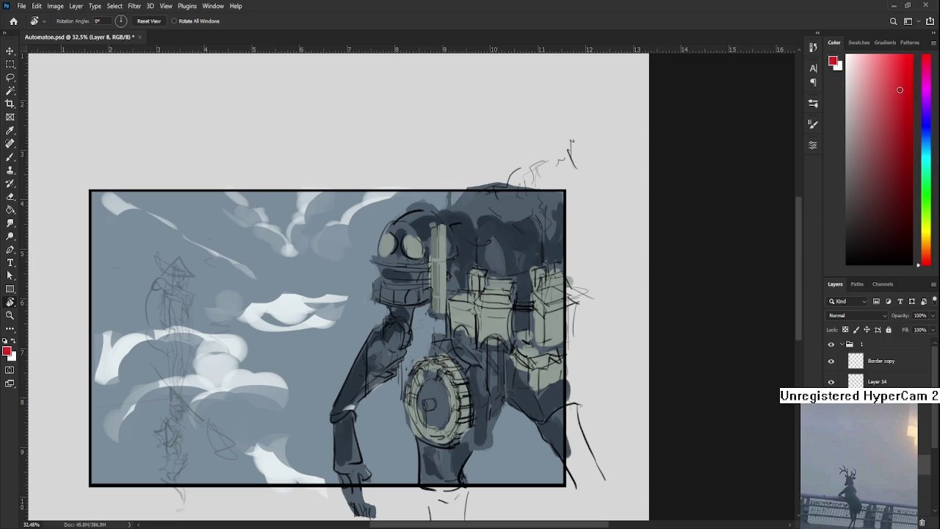
{"action": "left_click", "coordinate": [889, 360]}
{"action": "key", "text": "ctrl+shift+alt+n"}
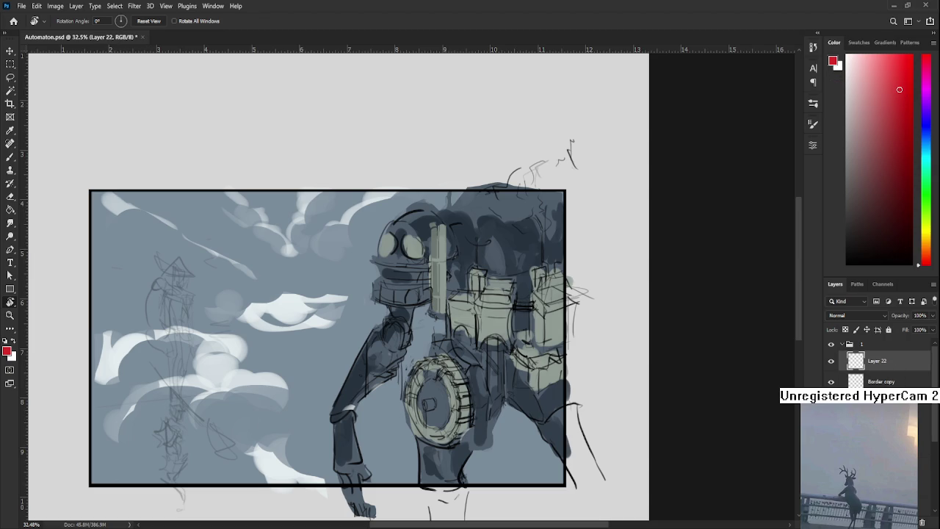
- Circle the robot's head, wheel, clouds and left tower sketch in red
{"action": "left_click_drag", "start_coordinate": [447, 279], "coordinate": [421, 320]}
{"action": "key", "text": "b"}
{"action": "left_click_drag", "start_coordinate": [448, 229], "coordinate": [507, 250]}
{"action": "key", "text": "ctrl+z"}
{"action": "mouse_move", "coordinate": [460, 229]}
{"action": "left_mouse_down"}
{"action": "mouse_move", "coordinate": [415, 222]}
{"action": "mouse_move", "coordinate": [486, 147]}
{"action": "left_mouse_up"}
{"action": "left_click_drag", "start_coordinate": [441, 327], "coordinate": [397, 345]}
{"action": "key", "text": "ctrl+z"}
{"action": "left_click_drag", "start_coordinate": [426, 288], "coordinate": [350, 309]}
{"action": "left_click_drag", "start_coordinate": [441, 258], "coordinate": [474, 325]}
{"action": "left_click_drag", "start_coordinate": [209, 257], "coordinate": [221, 283]}
{"action": "left_click_drag", "start_coordinate": [273, 234], "coordinate": [346, 426]}
{"action": "key", "text": "ctrl+z"}
{"action": "left_click_drag", "start_coordinate": [270, 238], "coordinate": [272, 283]}
{"action": "left_click_drag", "start_coordinate": [499, 255], "coordinate": [507, 289]}
- Number the circles 1–4 and draw red arrows linking them in viewing order
{"action": "mouse_move", "coordinate": [459, 402]}
{"action": "left_mouse_down"}
{"action": "mouse_move", "coordinate": [439, 444]}
{"action": "mouse_move", "coordinate": [462, 436]}
{"action": "left_mouse_up"}
{"action": "left_click_drag", "start_coordinate": [309, 285], "coordinate": [308, 323]}
{"action": "mouse_move", "coordinate": [197, 360]}
{"action": "left_mouse_down"}
{"action": "mouse_move", "coordinate": [226, 386]}
{"action": "mouse_move", "coordinate": [186, 395]}
{"action": "left_mouse_up"}
{"action": "scroll", "coordinate": [360, 326], "scroll_direction": "right", "scroll_amount": 2}
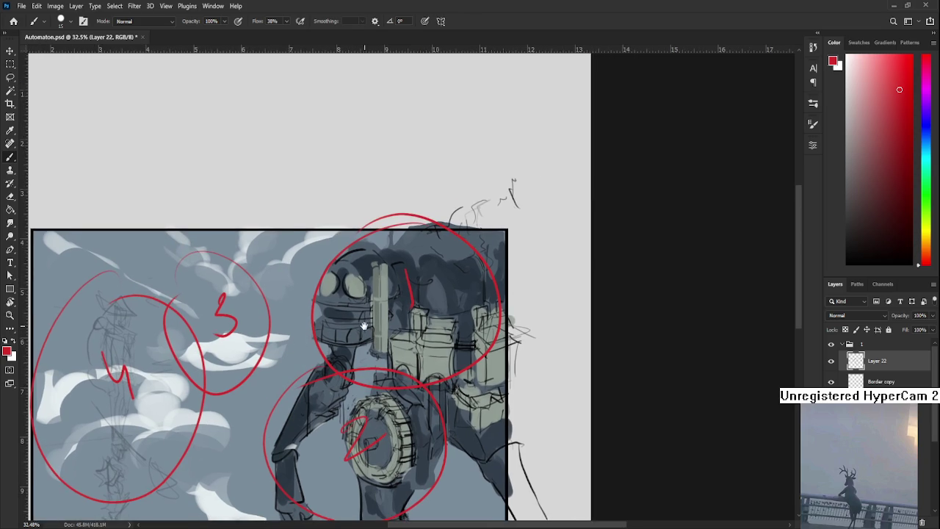
{"action": "scroll", "coordinate": [368, 309], "scroll_direction": "down", "scroll_amount": 1}
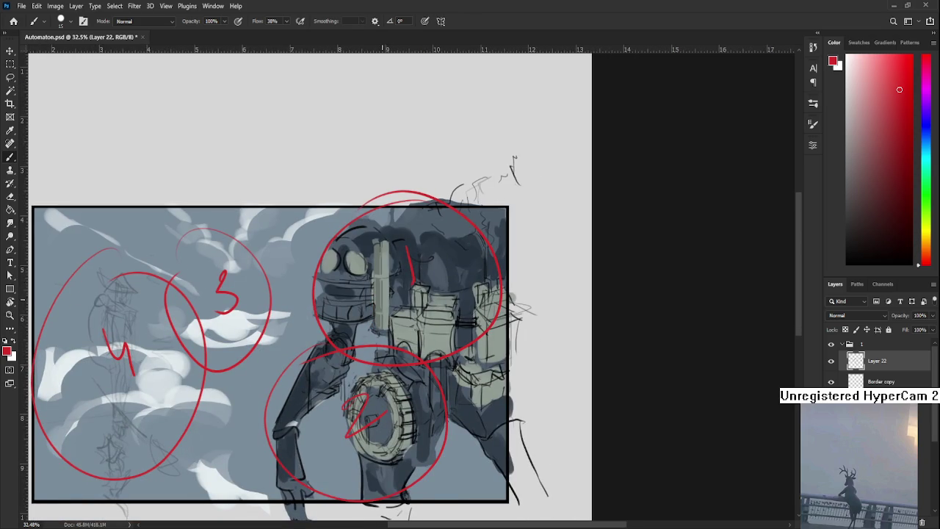
{"action": "mouse_move", "coordinate": [385, 294]}
{"action": "left_mouse_down"}
{"action": "mouse_move", "coordinate": [374, 320]}
{"action": "mouse_move", "coordinate": [394, 290]}
{"action": "left_mouse_up"}
{"action": "left_click_drag", "start_coordinate": [357, 366], "coordinate": [368, 377]}
{"action": "left_click_drag", "start_coordinate": [372, 361], "coordinate": [368, 378]}
{"action": "mouse_move", "coordinate": [291, 368]}
{"action": "left_mouse_down"}
{"action": "mouse_move", "coordinate": [266, 355]}
{"action": "mouse_move", "coordinate": [284, 360]}
{"action": "left_mouse_up"}
{"action": "mouse_move", "coordinate": [172, 344]}
{"action": "left_mouse_down"}
{"action": "mouse_move", "coordinate": [196, 332]}
{"action": "mouse_move", "coordinate": [173, 343]}
{"action": "left_mouse_up"}
{"action": "left_click_drag", "start_coordinate": [166, 332], "coordinate": [173, 343]}
{"action": "left_click_drag", "start_coordinate": [314, 366], "coordinate": [348, 357]}
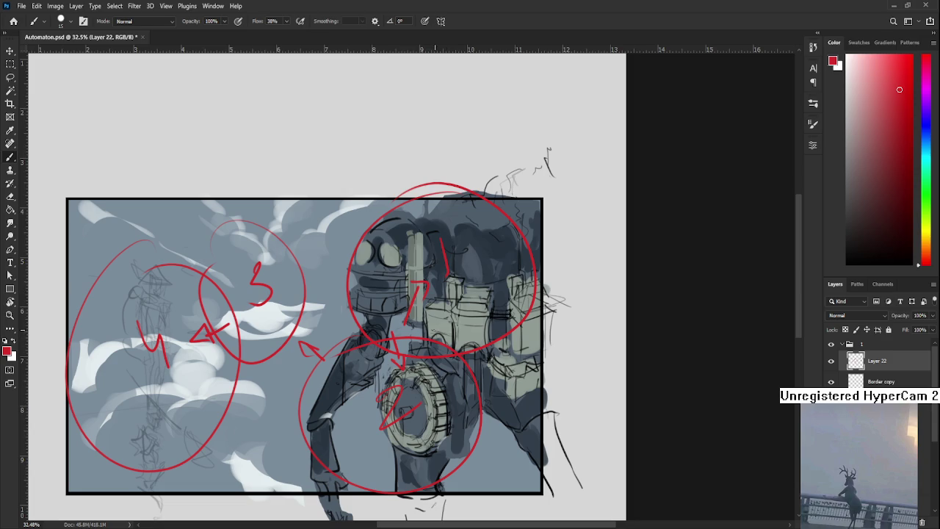
{"action": "scroll", "coordinate": [424, 329], "scroll_direction": "down", "scroll_amount": 1}
{"action": "scroll", "coordinate": [424, 323], "scroll_direction": "up", "scroll_amount": 1}
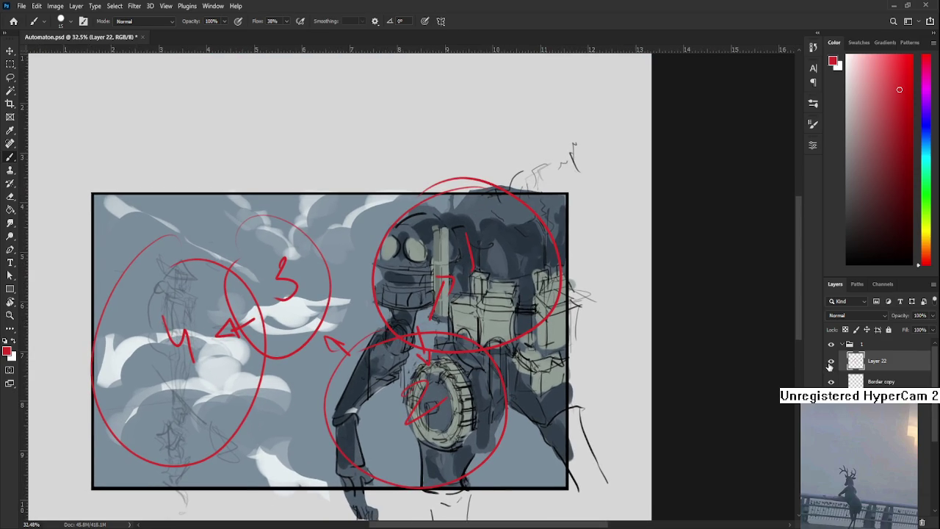
- Delete the red annotation layer and zoom in on the robot's head
{"action": "left_click_drag", "start_coordinate": [866, 364], "coordinate": [923, 522]}
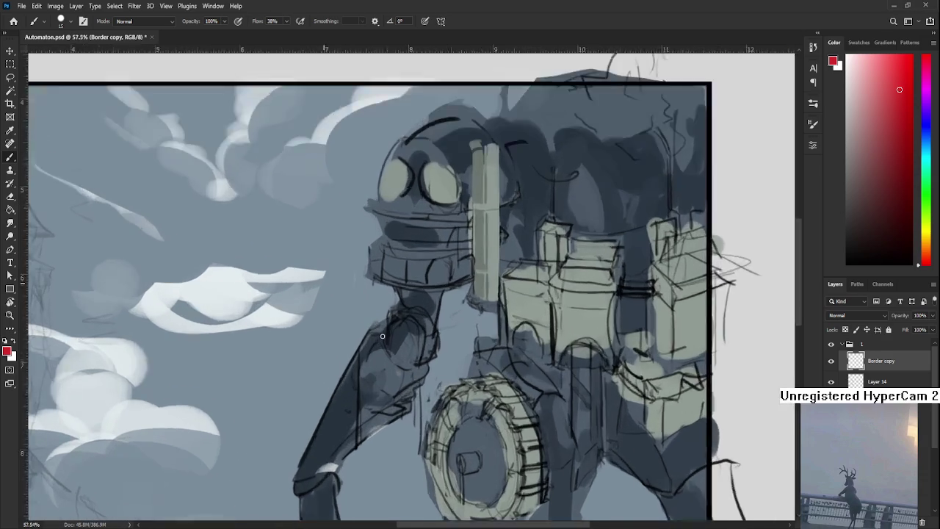
{"action": "mouse_move", "coordinate": [382, 337]}
{"action": "left_mouse_down"}
{"action": "mouse_move", "coordinate": [412, 311]}
{"action": "mouse_move", "coordinate": [295, 430]}
{"action": "left_mouse_up"}
{"action": "scroll", "coordinate": [327, 356], "scroll_direction": "down", "scroll_amount": 2}
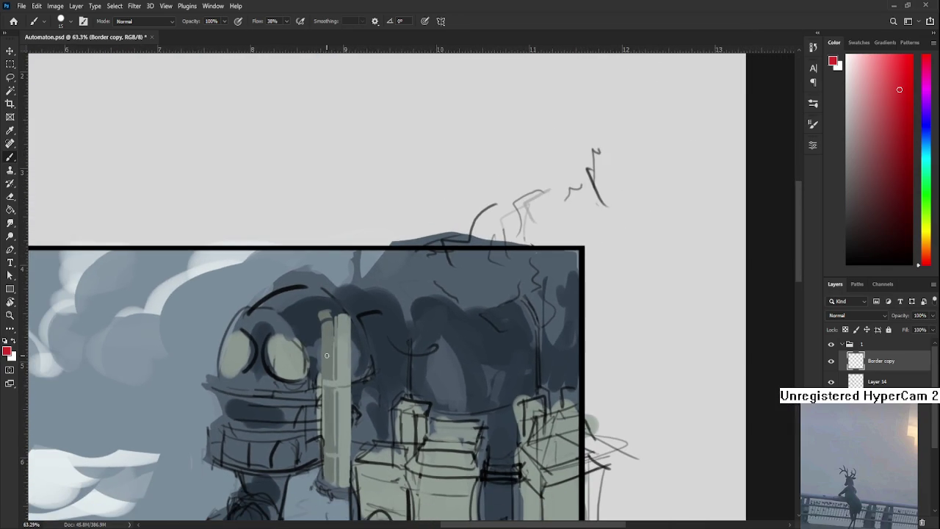
- Sample grey-green and dark blue-grey tones and paint the pipe's bent top
{"action": "left_click", "coordinate": [312, 315], "text": "alt"}
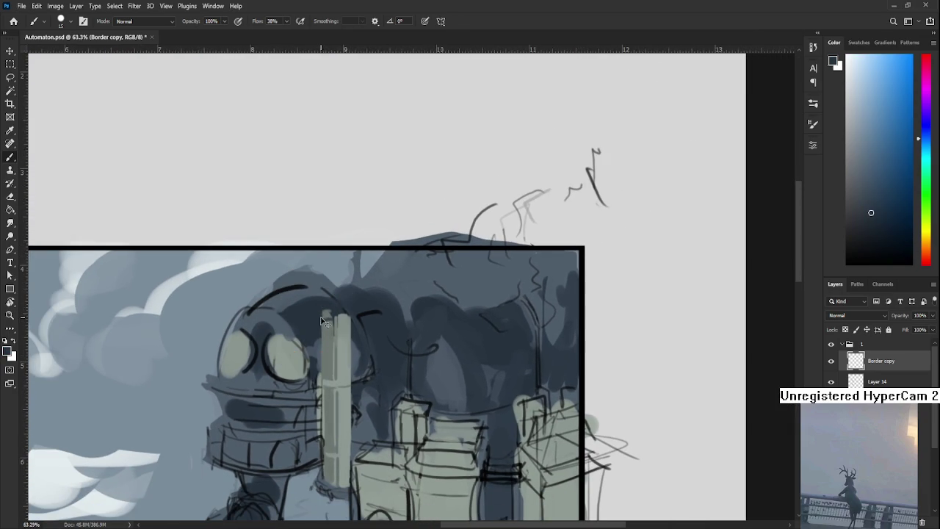
{"action": "left_click", "coordinate": [328, 321], "text": "alt"}
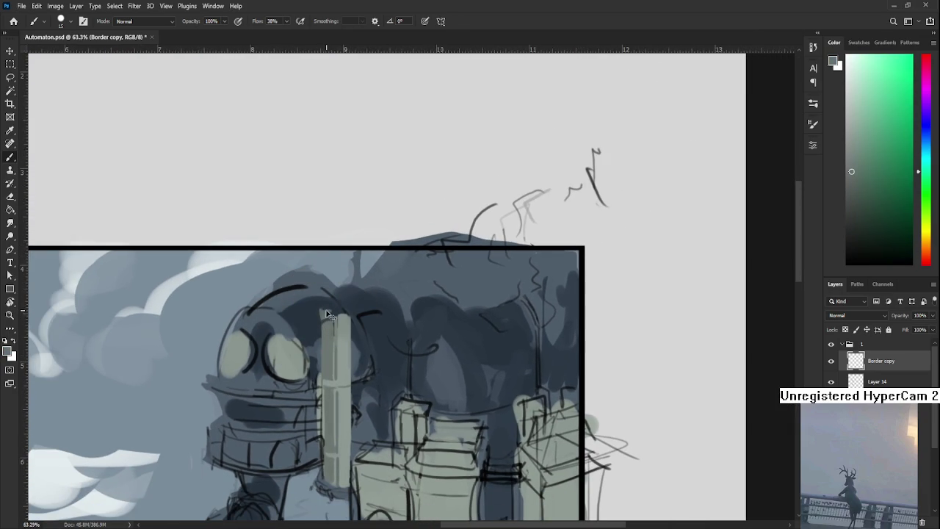
{"action": "left_click_drag", "start_coordinate": [313, 304], "coordinate": [320, 310]}
{"action": "left_click", "coordinate": [323, 308], "text": "alt"}
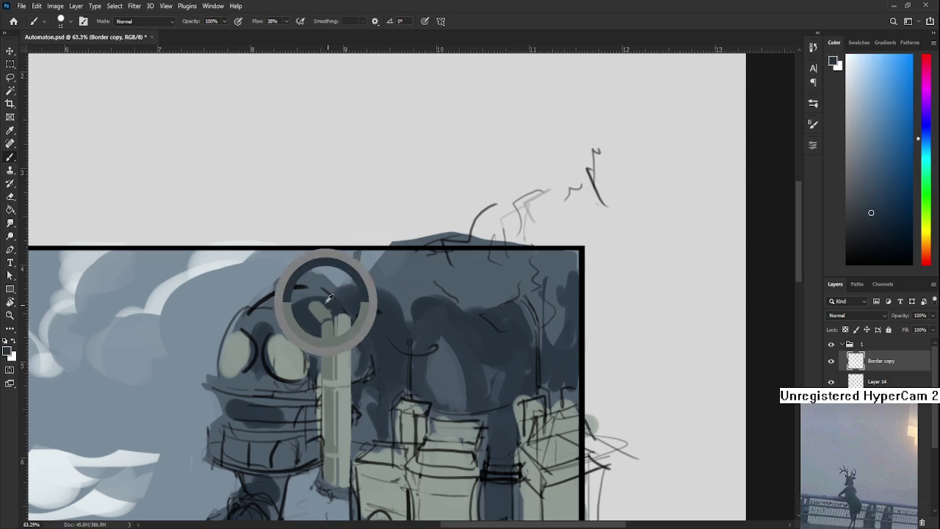
{"action": "left_click", "coordinate": [328, 307], "text": "alt"}
{"action": "left_click", "coordinate": [306, 324], "text": "alt"}
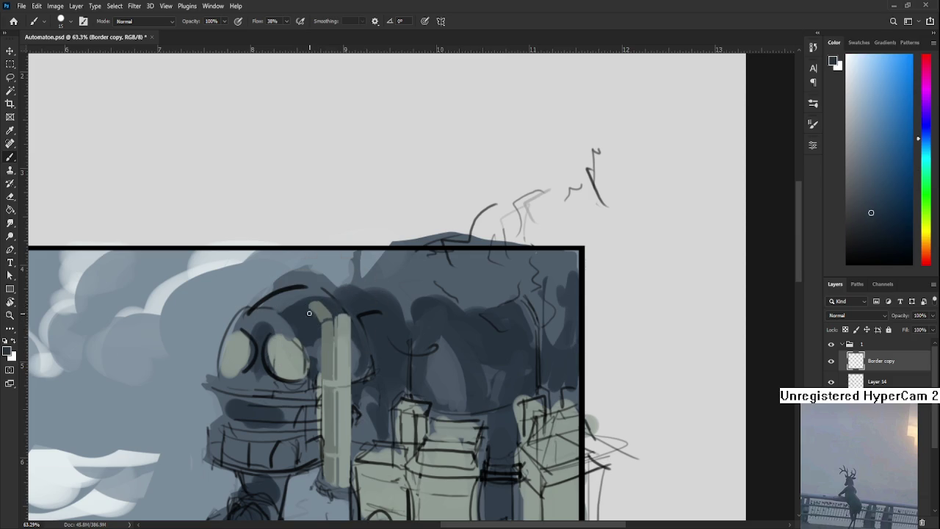
{"action": "left_click", "coordinate": [323, 312], "text": "alt"}
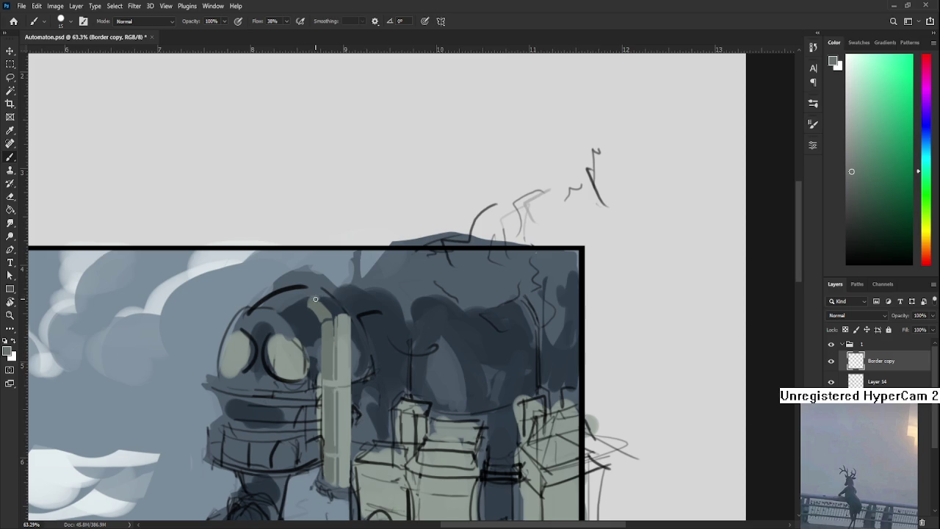
{"action": "left_click", "coordinate": [328, 311], "text": "alt"}
{"action": "left_click", "coordinate": [321, 303], "text": "alt"}
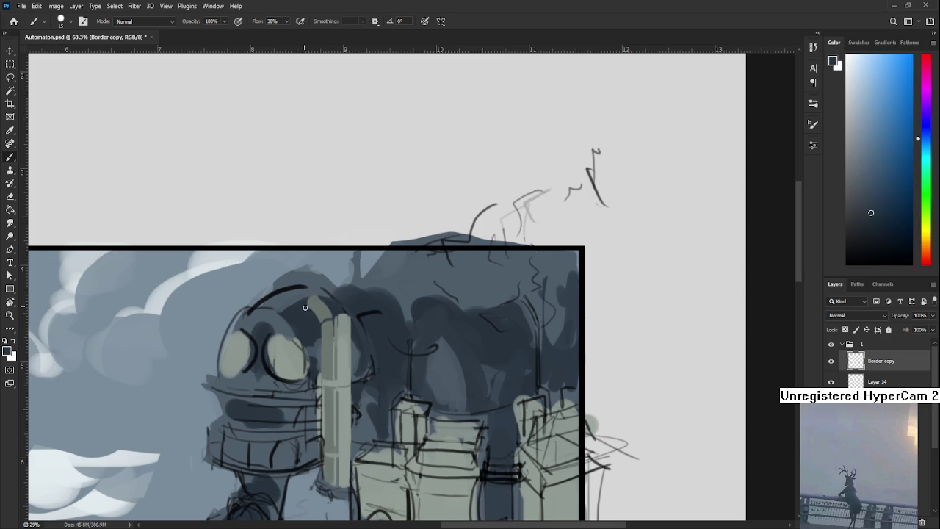
{"action": "scroll", "coordinate": [327, 339], "scroll_direction": "down", "scroll_amount": 2}
{"action": "scroll", "coordinate": [321, 302], "scroll_direction": "down", "scroll_amount": 3}
{"action": "scroll", "coordinate": [321, 302], "scroll_direction": "down", "scroll_amount": 2}
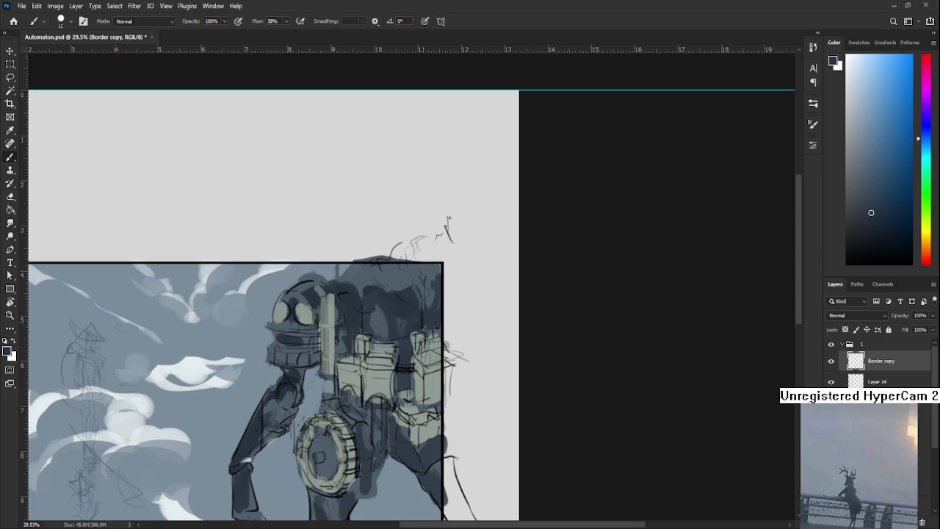
{"action": "scroll", "coordinate": [332, 331], "scroll_direction": "up", "scroll_amount": 5}
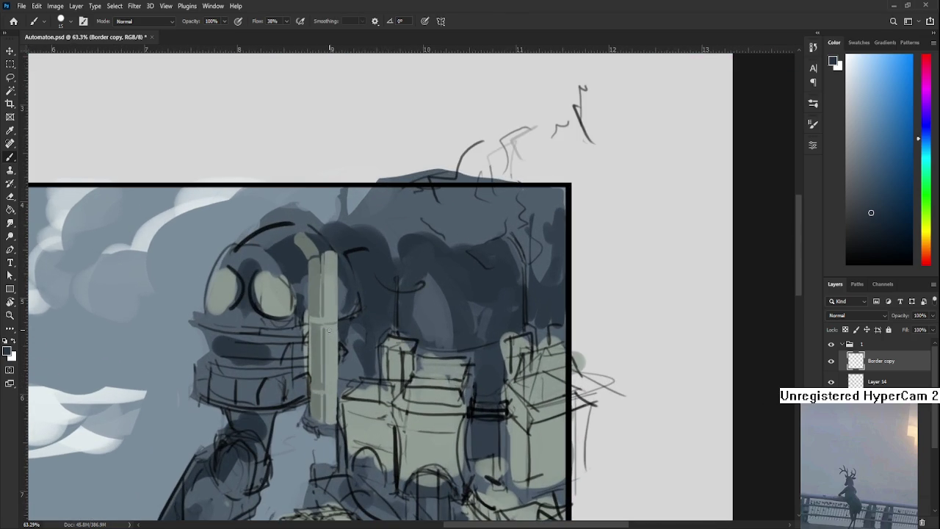
{"action": "scroll", "coordinate": [329, 332], "scroll_direction": "up", "scroll_amount": 2}
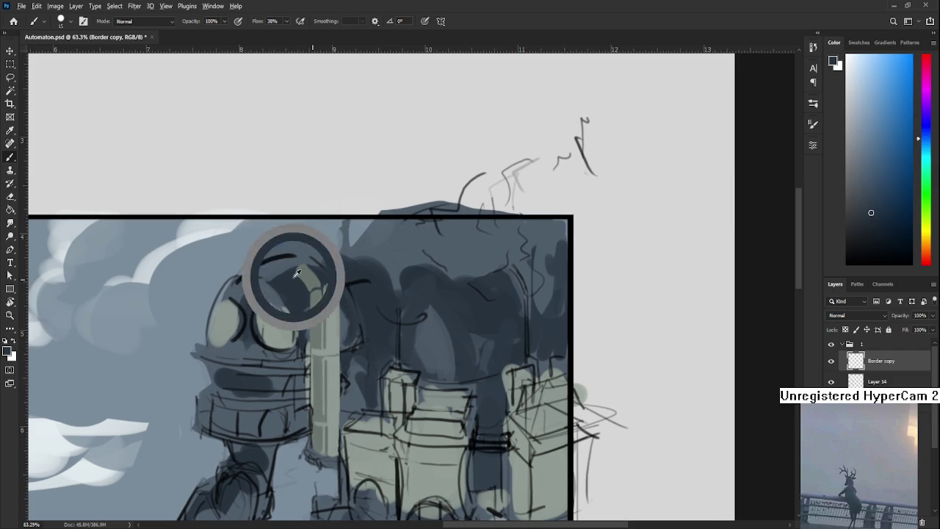
{"action": "left_click", "coordinate": [317, 285], "text": "alt"}
{"action": "left_click", "coordinate": [310, 264], "text": "alt"}
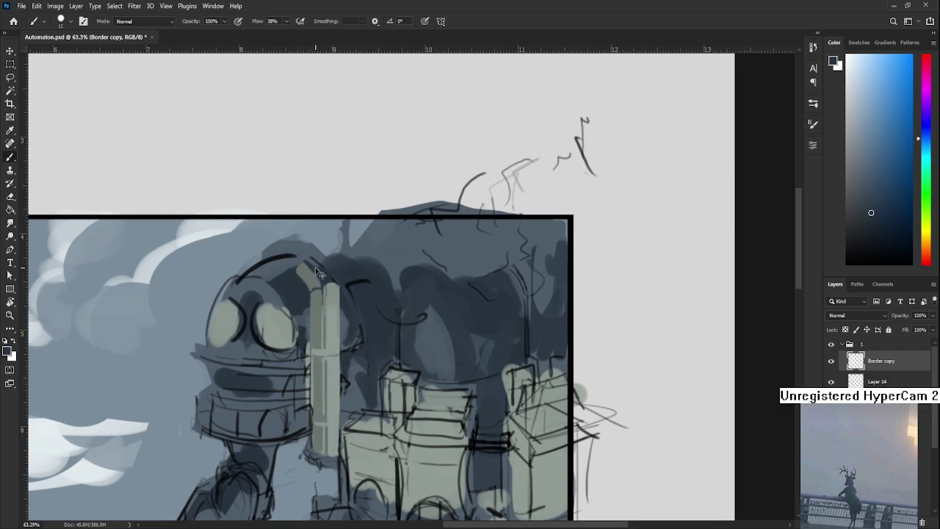
{"action": "left_click", "coordinate": [317, 272], "text": "alt"}
{"action": "left_click", "coordinate": [322, 278], "text": "alt"}
{"action": "key", "text": "r"}
- Rotate the view sideways, refine the lines around the pipe and head, then level the view
{"action": "left_click_drag", "start_coordinate": [325, 283], "coordinate": [419, 387]}
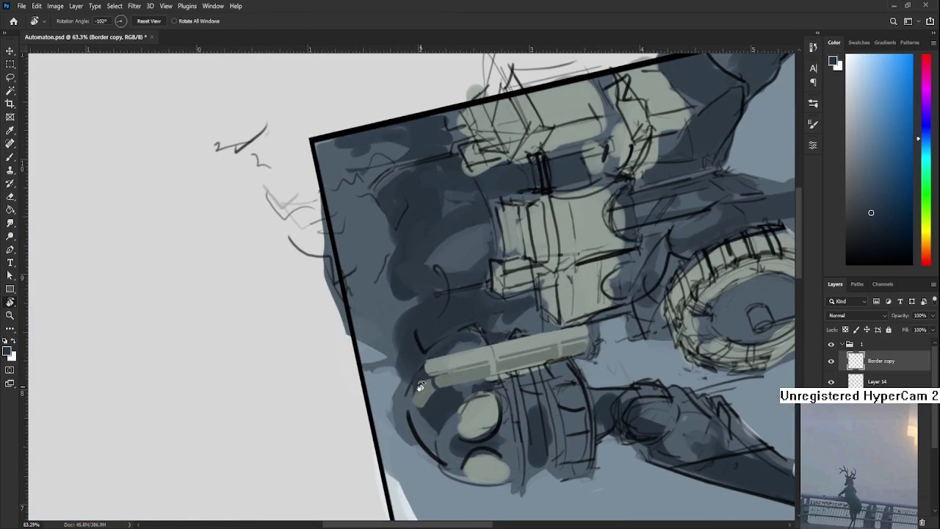
{"action": "key", "text": "b"}
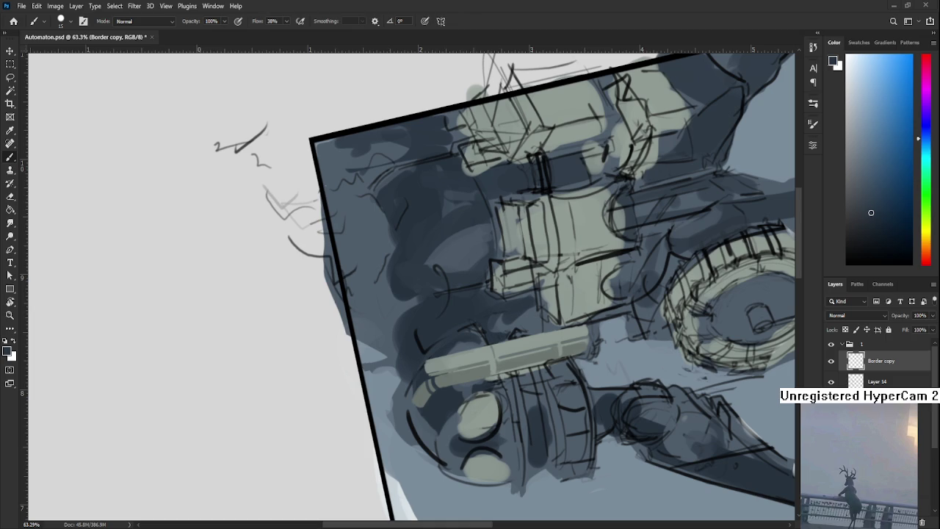
{"action": "scroll", "coordinate": [256, 295], "scroll_direction": "down", "scroll_amount": 3}
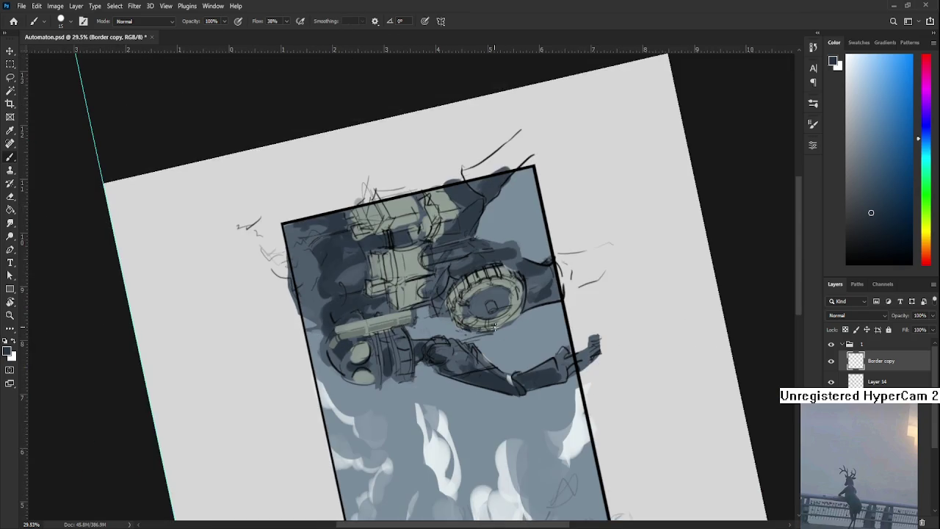
{"action": "key", "text": "r"}
{"action": "left_click_drag", "start_coordinate": [446, 337], "coordinate": [417, 81]}
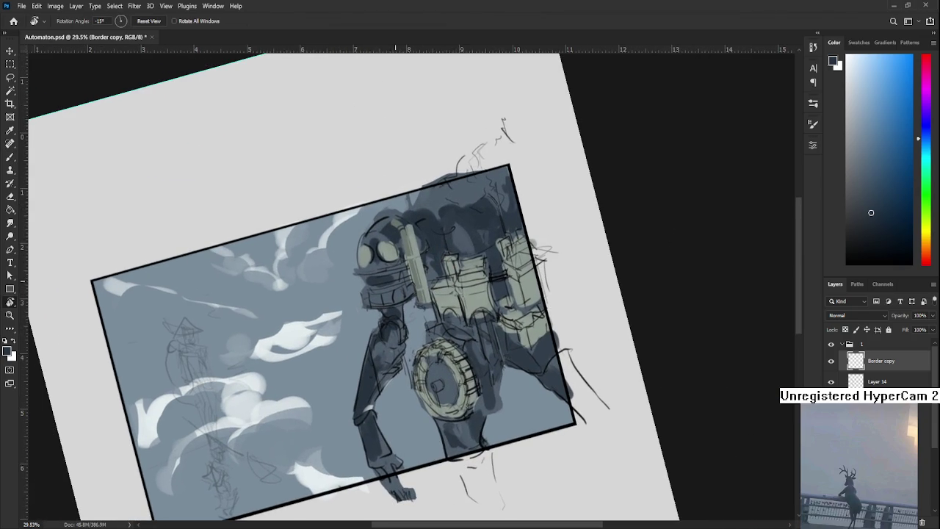
{"action": "left_click_drag", "start_coordinate": [550, 329], "coordinate": [534, 376]}
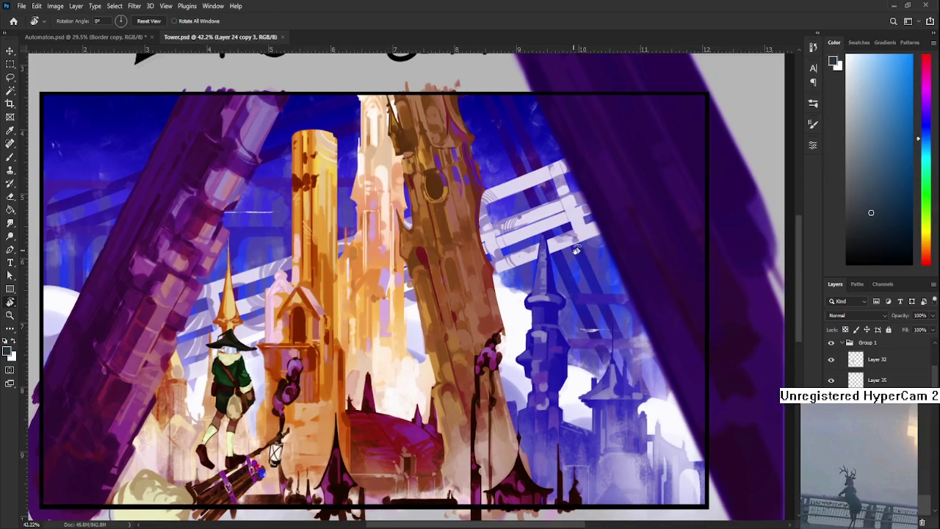
- Reset to black, enlarge the brush to 20 px and letter 'BRB' above the frame
{"action": "key", "text": "d"}
{"action": "key", "text": "b"}
{"action": "key", "text": "bracketright"}
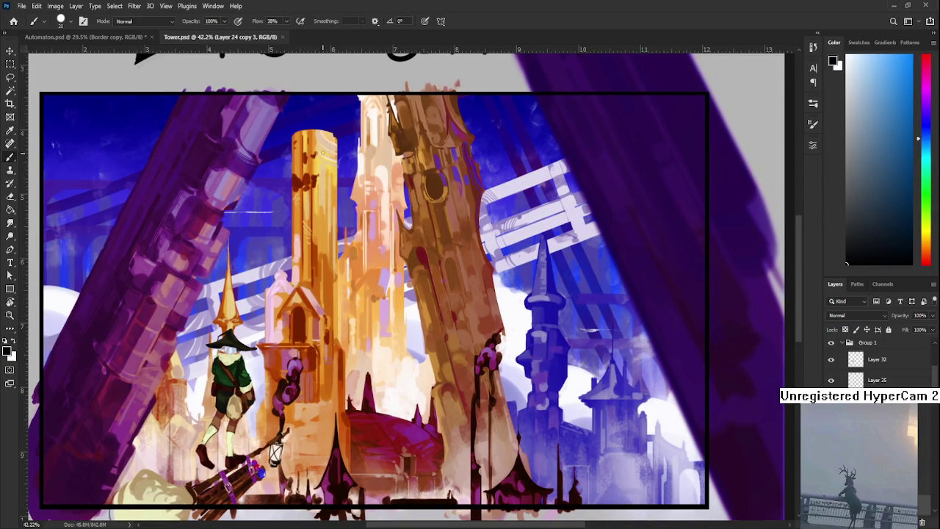
{"action": "left_click_drag", "start_coordinate": [324, 81], "coordinate": [320, 73]}
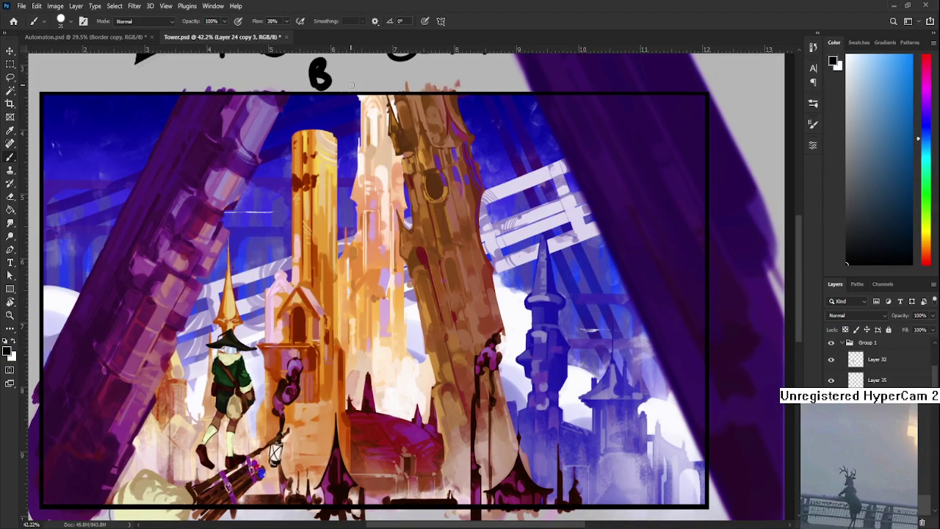
{"action": "key", "text": "ctrl+z"}
{"action": "mouse_move", "coordinate": [324, 60]}
{"action": "left_mouse_down"}
{"action": "mouse_move", "coordinate": [323, 83]}
{"action": "mouse_move", "coordinate": [342, 82]}
{"action": "left_mouse_up"}
{"action": "left_click_drag", "start_coordinate": [342, 61], "coordinate": [344, 74]}
{"action": "left_click_drag", "start_coordinate": [365, 57], "coordinate": [372, 82]}
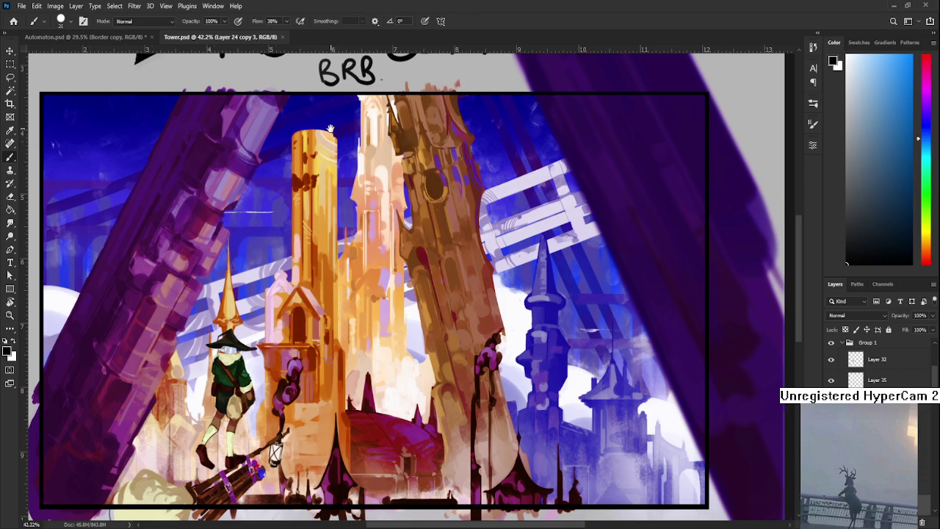
- Erase the BRB note from Tower.psd with a rectangular marquee selection
{"action": "scroll", "coordinate": [353, 147], "scroll_direction": "up", "scroll_amount": 3}
{"action": "key", "text": "m"}
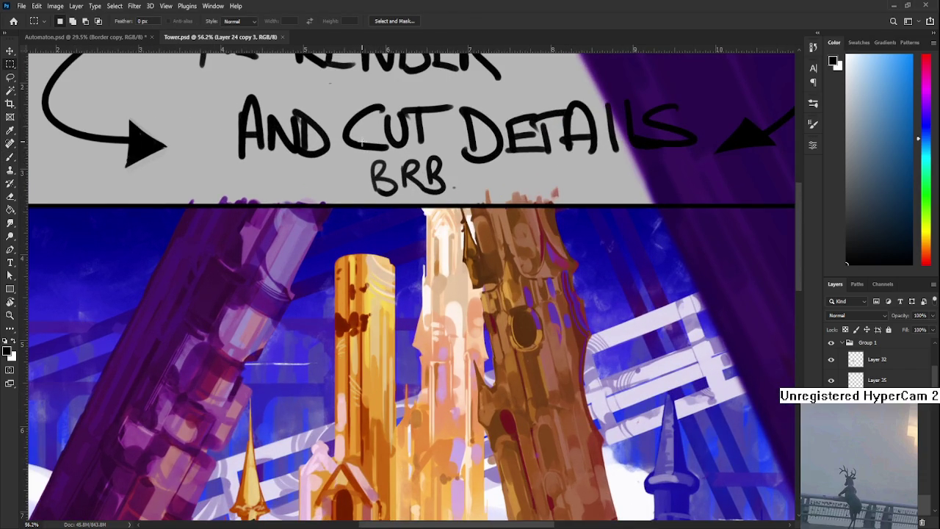
{"action": "left_click_drag", "start_coordinate": [363, 142], "coordinate": [466, 201]}
{"action": "key", "text": "Delete"}
- Save and close Tower.psd, leaving the Automaton robot sketch open
{"action": "scroll", "coordinate": [463, 198], "scroll_direction": "down", "scroll_amount": 4}
{"action": "scroll", "coordinate": [463, 199], "scroll_direction": "down", "scroll_amount": 2}
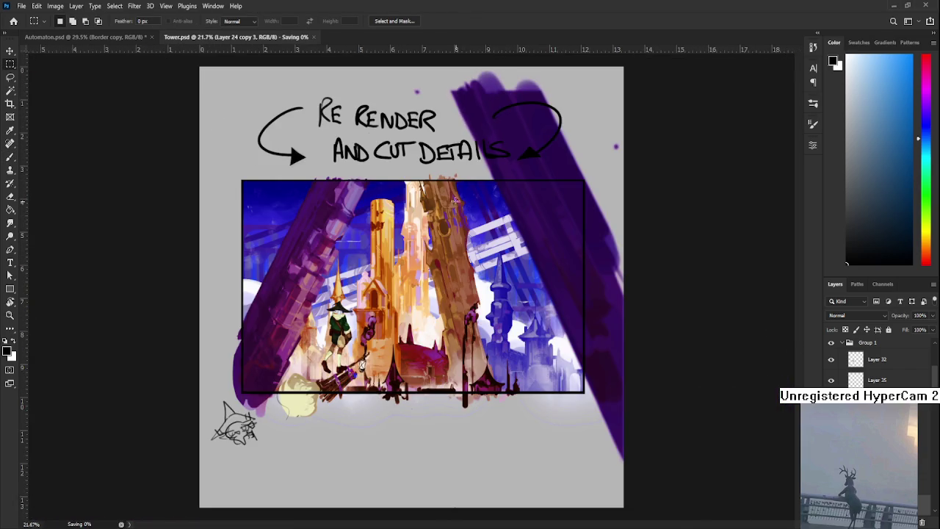
{"action": "scroll", "coordinate": [463, 199], "scroll_direction": "up", "scroll_amount": 3}
{"action": "scroll", "coordinate": [177, 108], "scroll_direction": "left", "scroll_amount": 1}
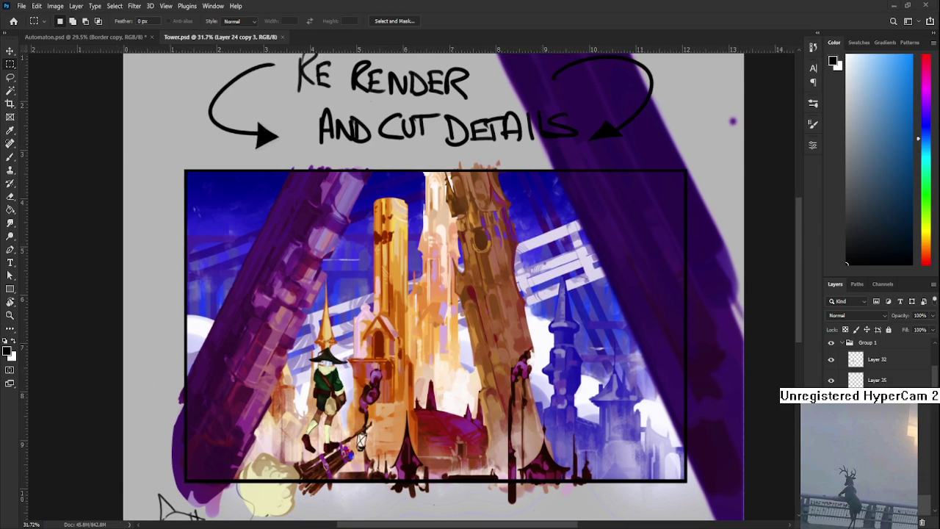
{"action": "key", "text": "ctrl+w"}
{"action": "scroll", "coordinate": [330, 263], "scroll_direction": "up", "scroll_amount": 2}
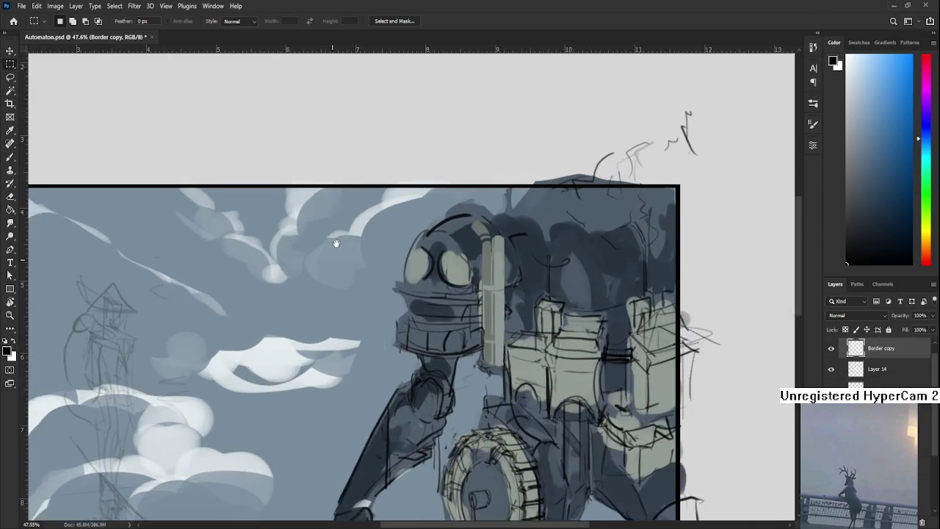
{"action": "scroll", "coordinate": [316, 212], "scroll_direction": "down", "scroll_amount": 1}
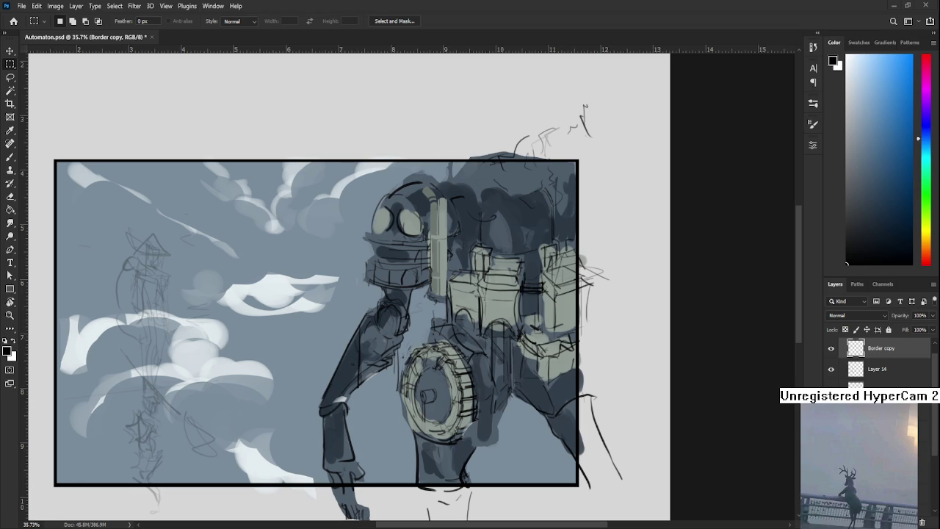
{"action": "key", "text": "b"}
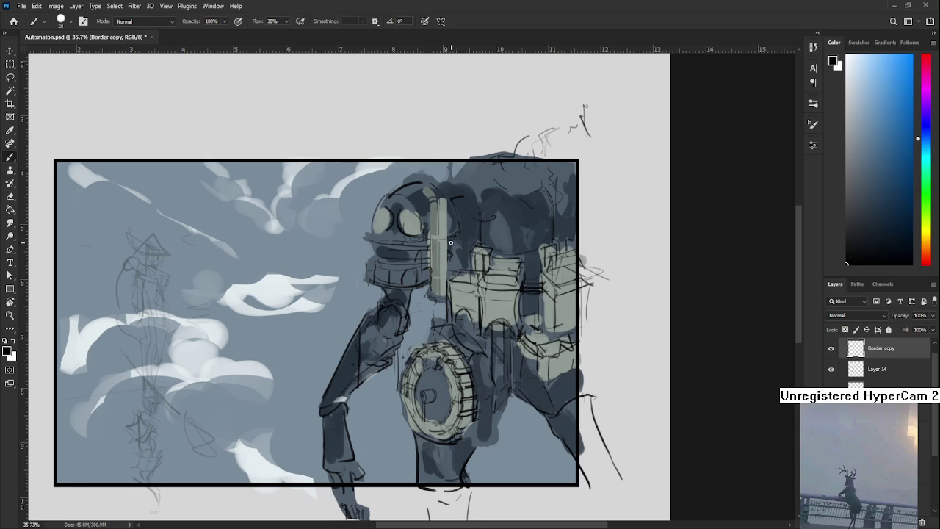
{"action": "scroll", "coordinate": [450, 244], "scroll_direction": "up", "scroll_amount": 2}
{"action": "scroll", "coordinate": [474, 257], "scroll_direction": "up", "scroll_amount": 2}
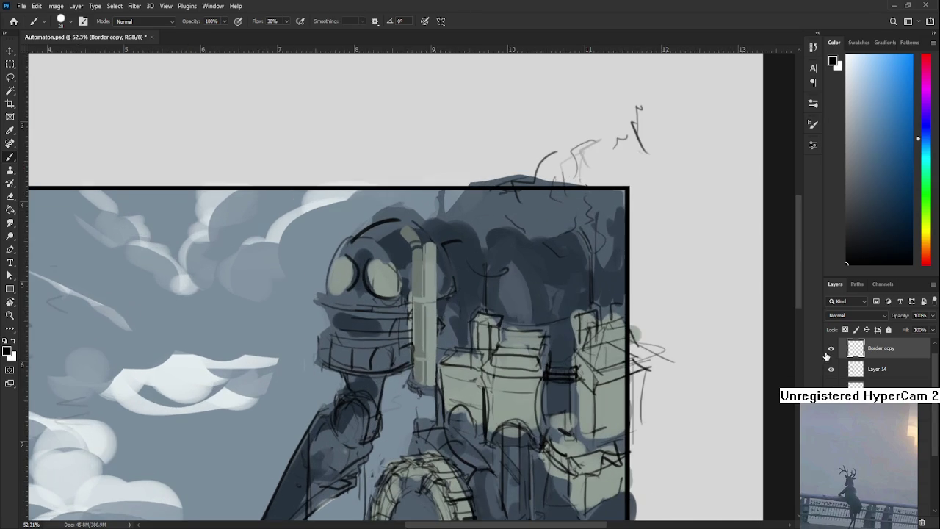
{"action": "key", "text": "l"}
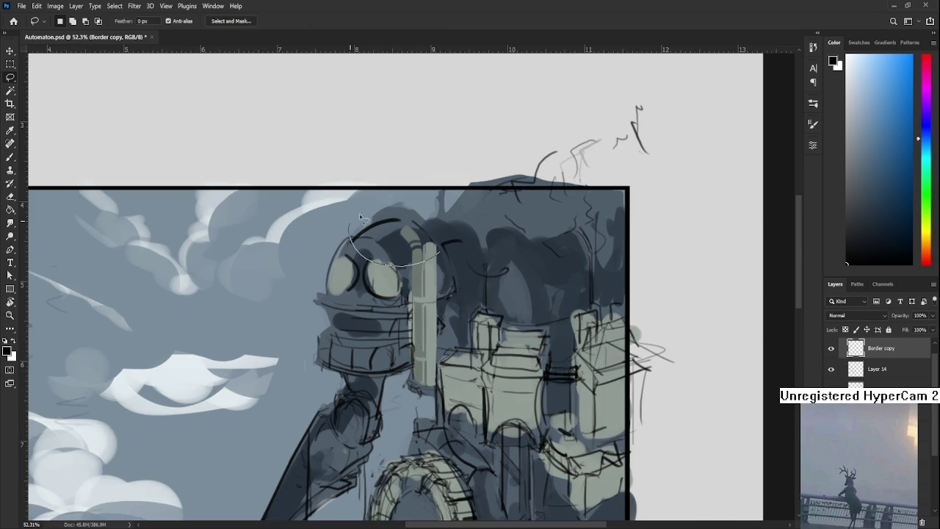
- Select Layer 8 in the Layers panel of Automaton.psd
{"action": "scroll", "coordinate": [845, 364], "scroll_direction": "down", "scroll_amount": 3}
{"action": "scroll", "coordinate": [844, 364], "scroll_direction": "down", "scroll_amount": 2}
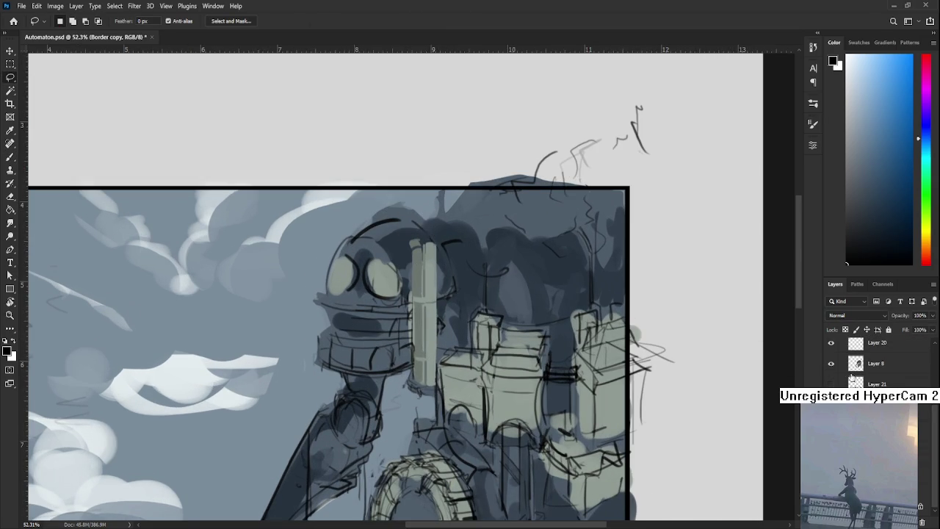
{"action": "left_click", "coordinate": [869, 366]}
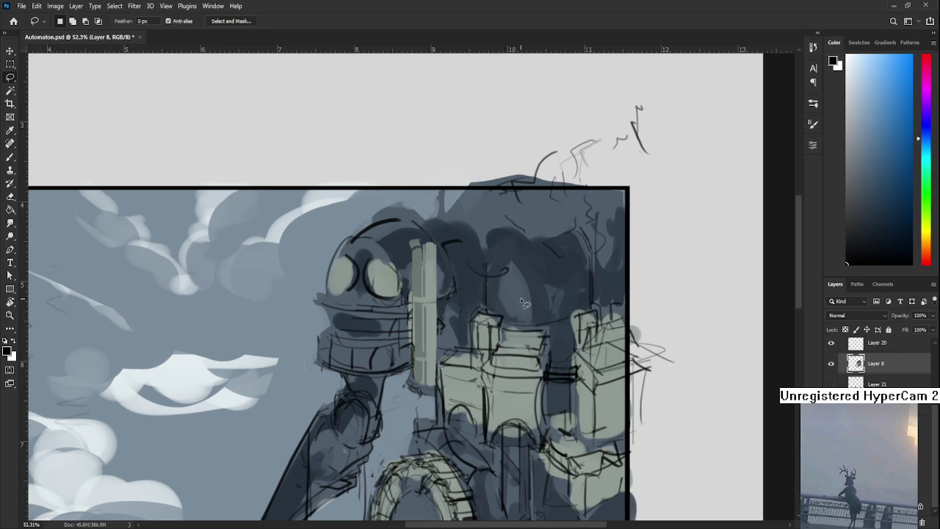
{"action": "scroll", "coordinate": [485, 279], "scroll_direction": "up", "scroll_amount": 1}
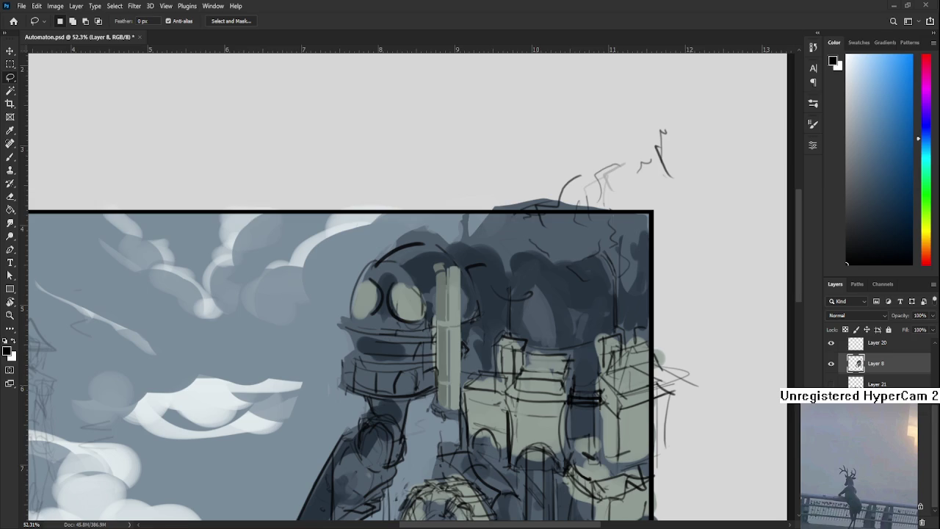
- With the Brush, sample dark blue-grey and light grey-green tones around the pillar
{"action": "key", "text": "b"}
{"action": "left_click_drag", "start_coordinate": [453, 318], "coordinate": [432, 355]}
{"action": "left_click", "coordinate": [417, 301], "text": "alt"}
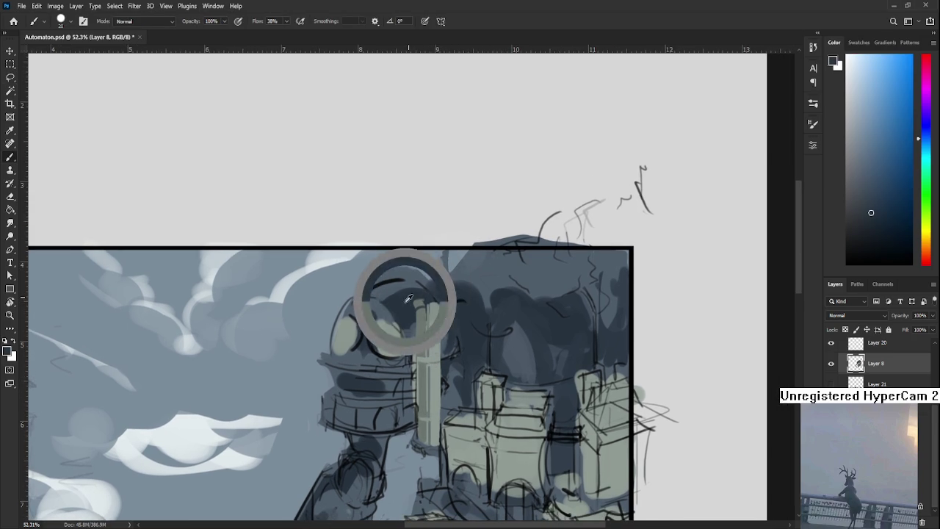
{"action": "left_click", "coordinate": [422, 302], "text": "alt"}
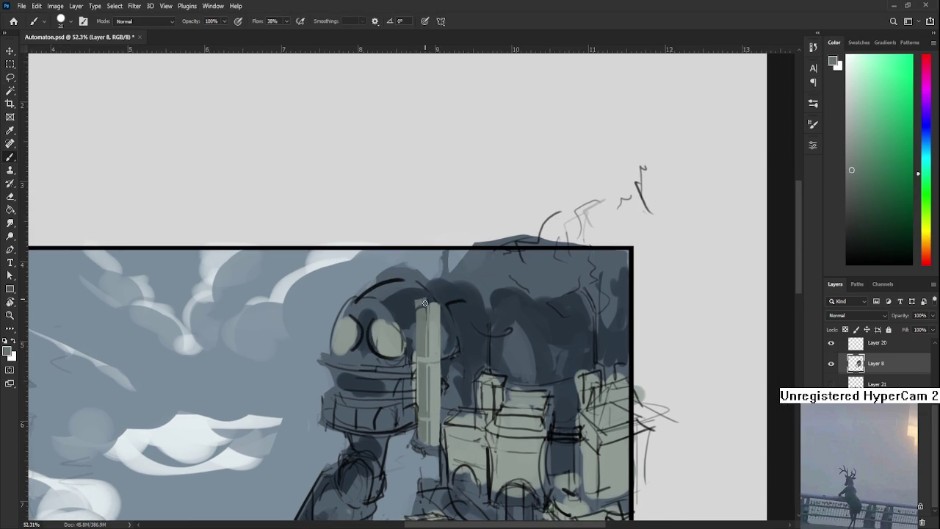
{"action": "left_click", "coordinate": [425, 301], "text": "alt"}
{"action": "left_click", "coordinate": [426, 299], "text": "alt"}
{"action": "left_click", "coordinate": [426, 299], "text": "alt"}
{"action": "left_click", "coordinate": [429, 298], "text": "alt"}
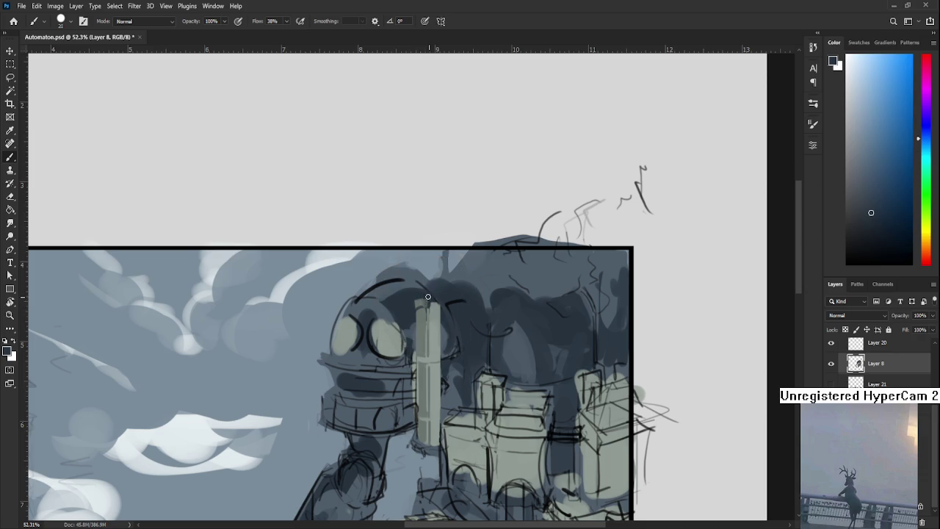
{"action": "left_click", "coordinate": [432, 303], "text": "alt"}
{"action": "left_click", "coordinate": [433, 300], "text": "alt"}
{"action": "left_click", "coordinate": [432, 312], "text": "alt"}
{"action": "left_click", "coordinate": [431, 313], "text": "alt"}
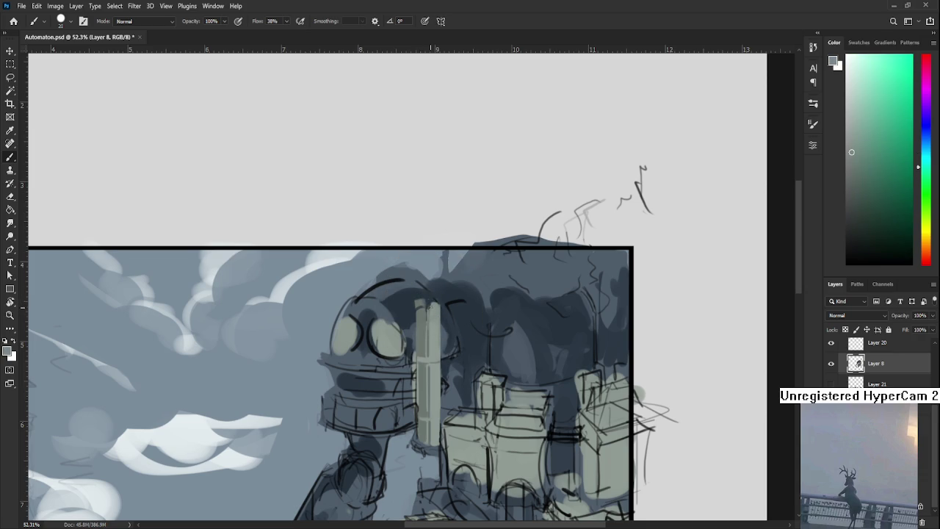
{"action": "left_click", "coordinate": [437, 295], "text": "alt"}
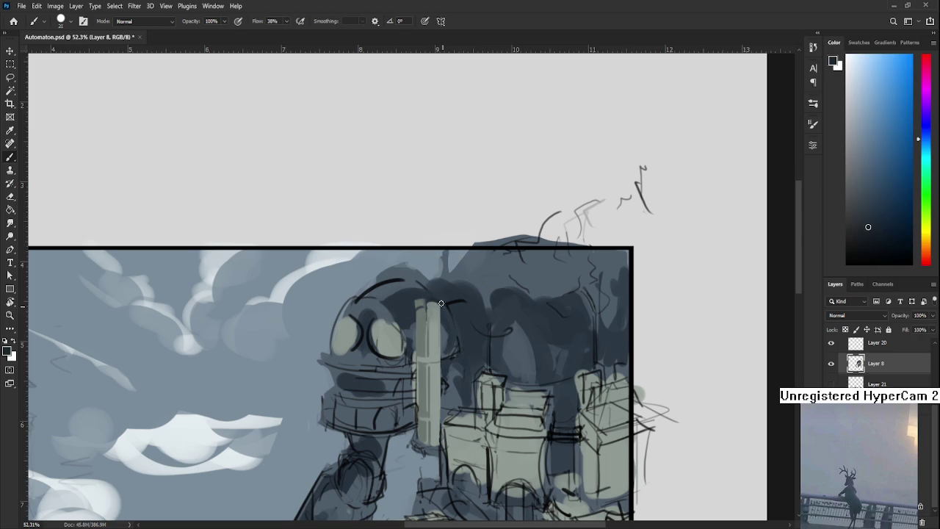
{"action": "left_click", "coordinate": [437, 305], "text": "alt"}
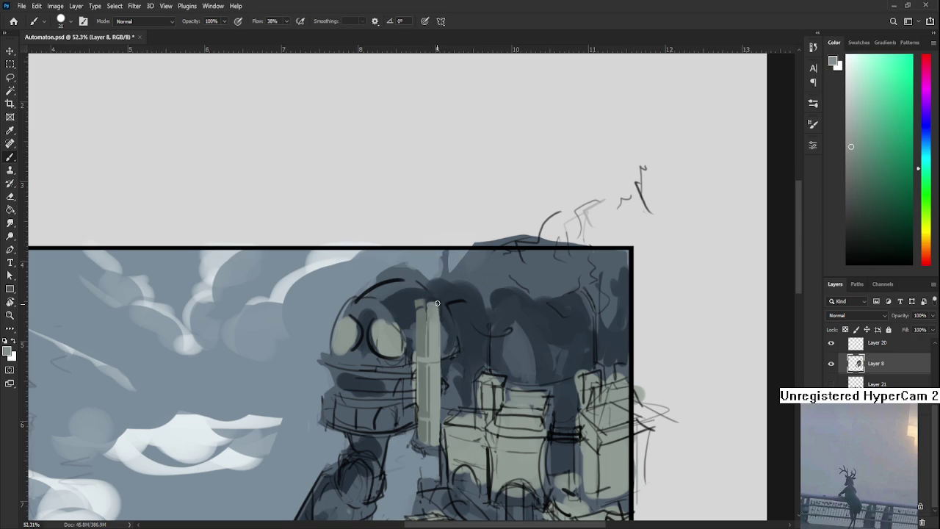
{"action": "left_click", "coordinate": [440, 306], "text": "alt"}
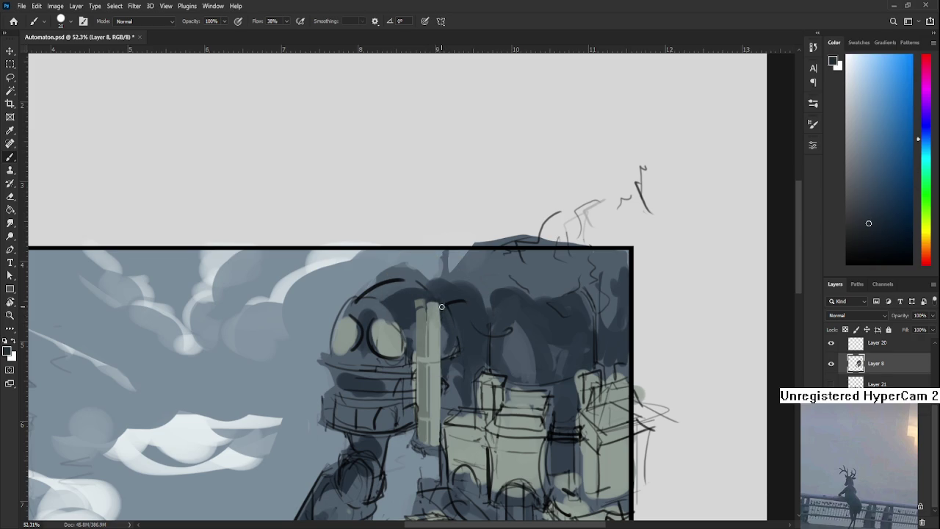
{"action": "left_click", "coordinate": [444, 350], "text": "alt"}
{"action": "left_click", "coordinate": [443, 325], "text": "alt"}
{"action": "left_click", "coordinate": [443, 327], "text": "alt"}
- Paint dark blue over the robot's head dome
{"action": "scroll", "coordinate": [447, 336], "scroll_direction": "up", "scroll_amount": 2}
{"action": "left_click", "coordinate": [432, 344], "text": "alt"}
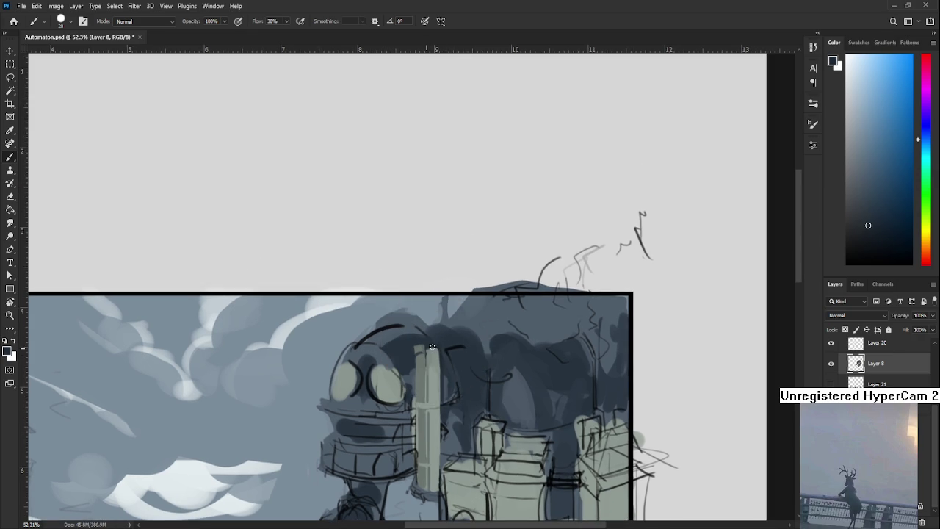
{"action": "left_click", "coordinate": [431, 357], "text": "alt"}
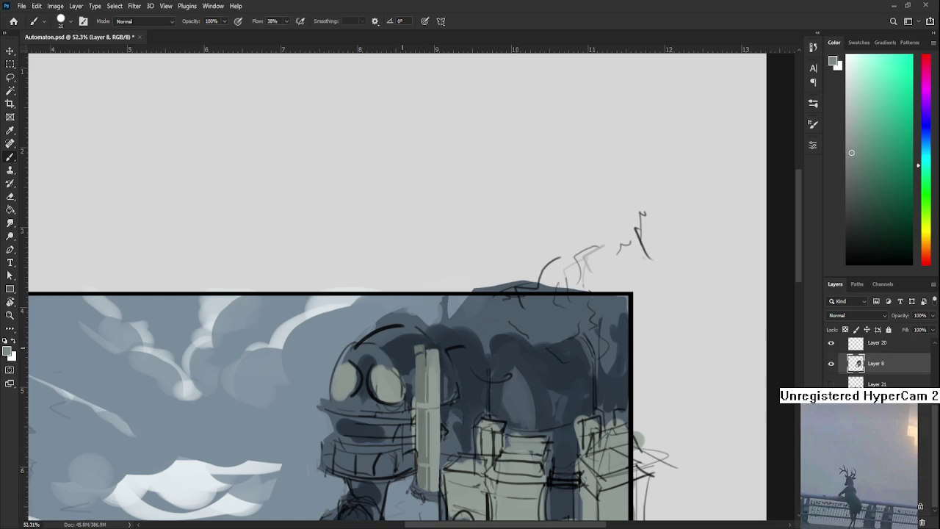
{"action": "left_click", "coordinate": [394, 331], "text": "alt"}
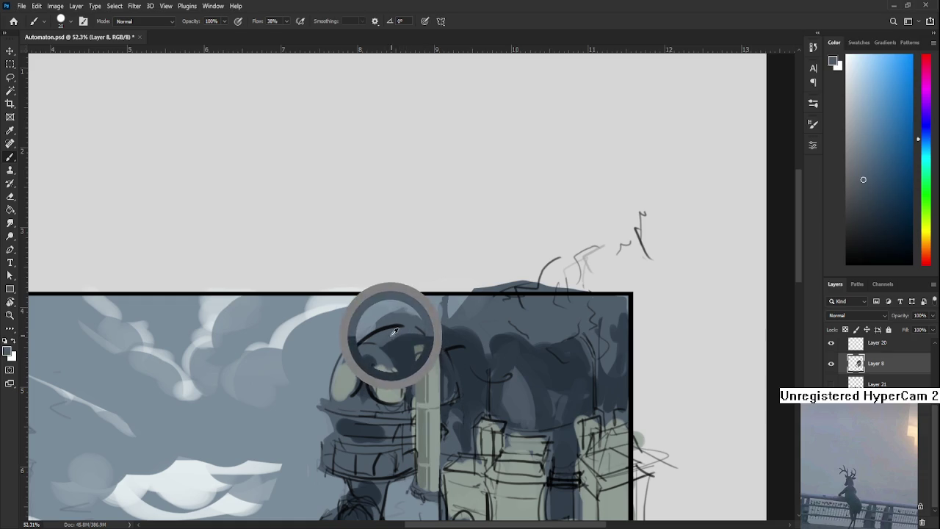
{"action": "left_click", "coordinate": [398, 352], "text": "alt"}
{"action": "left_click_drag", "start_coordinate": [375, 343], "coordinate": [397, 375]}
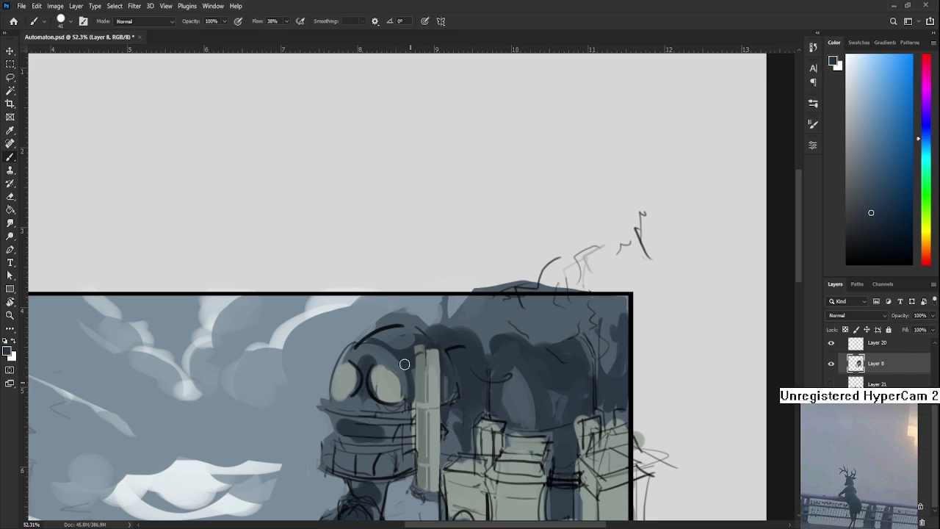
- Sample pale grey-green and dark blue tones around the robot's eye area
{"action": "left_click", "coordinate": [381, 374], "text": "alt"}
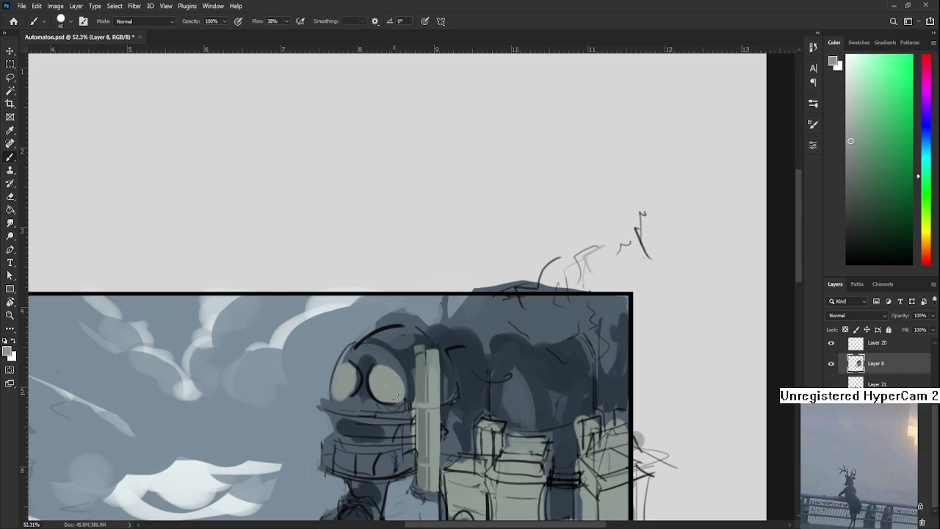
{"action": "left_click_drag", "start_coordinate": [385, 390], "coordinate": [379, 368]}
{"action": "left_click", "coordinate": [371, 358], "text": "alt"}
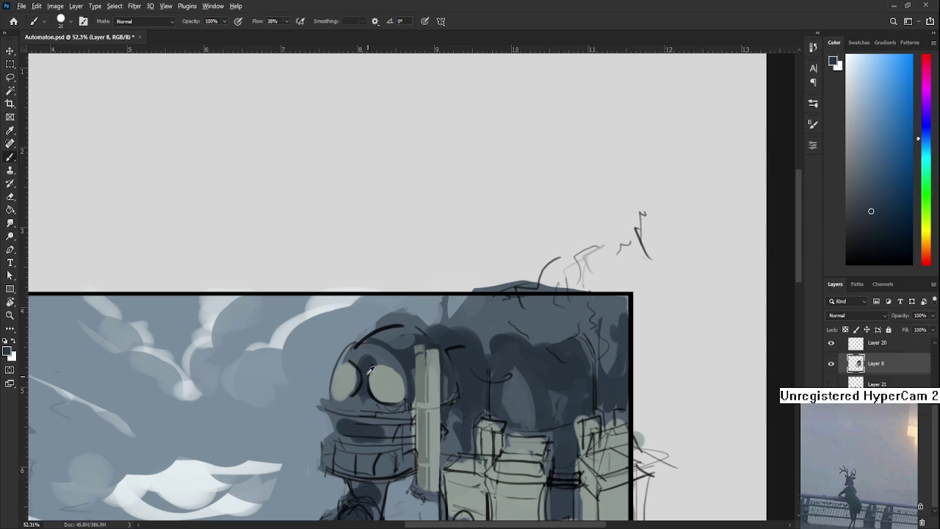
{"action": "left_click", "coordinate": [376, 389], "text": "alt"}
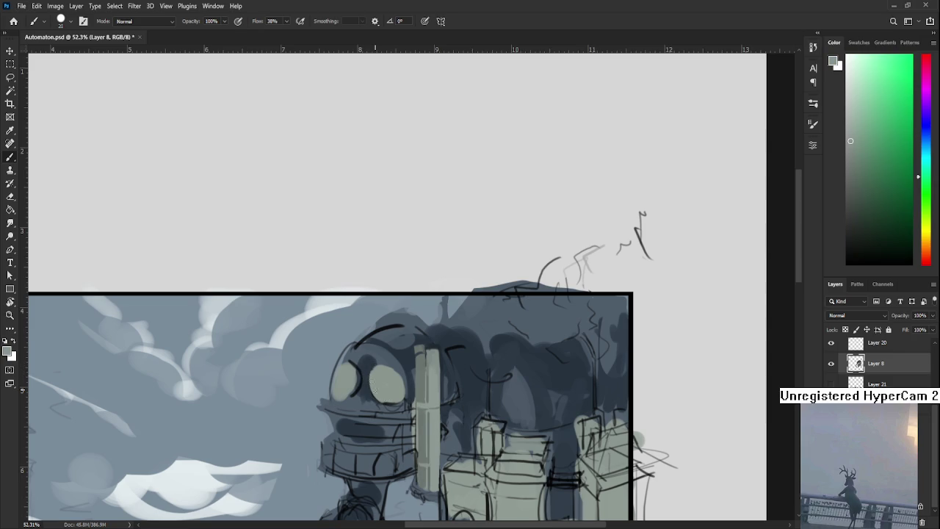
{"action": "left_click", "coordinate": [372, 364], "text": "alt"}
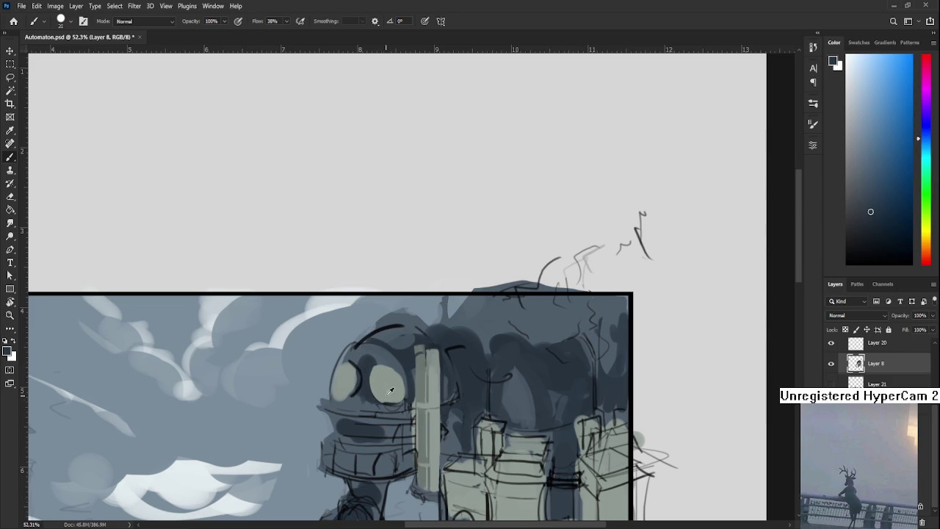
{"action": "left_click", "coordinate": [387, 395], "text": "alt"}
{"action": "left_click", "coordinate": [384, 388], "text": "alt"}
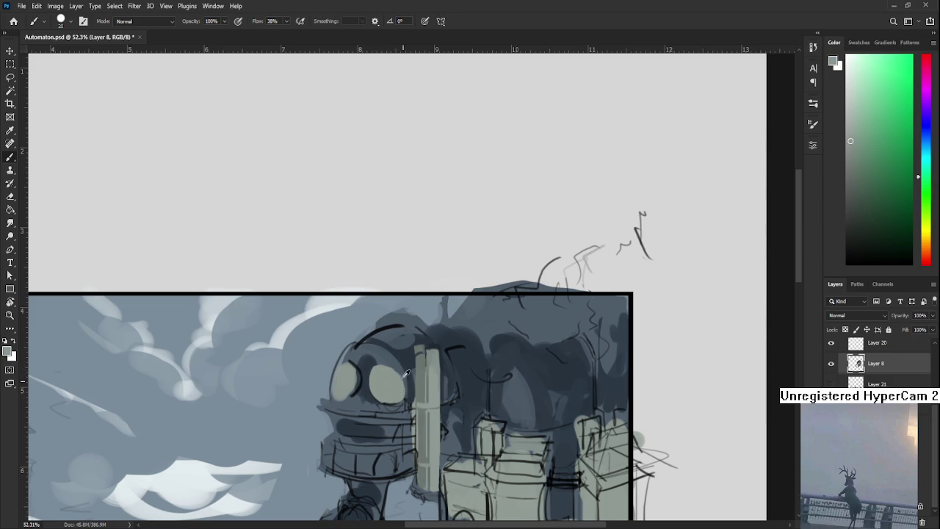
{"action": "left_click", "coordinate": [393, 373], "text": "alt"}
{"action": "left_click", "coordinate": [403, 357], "text": "alt"}
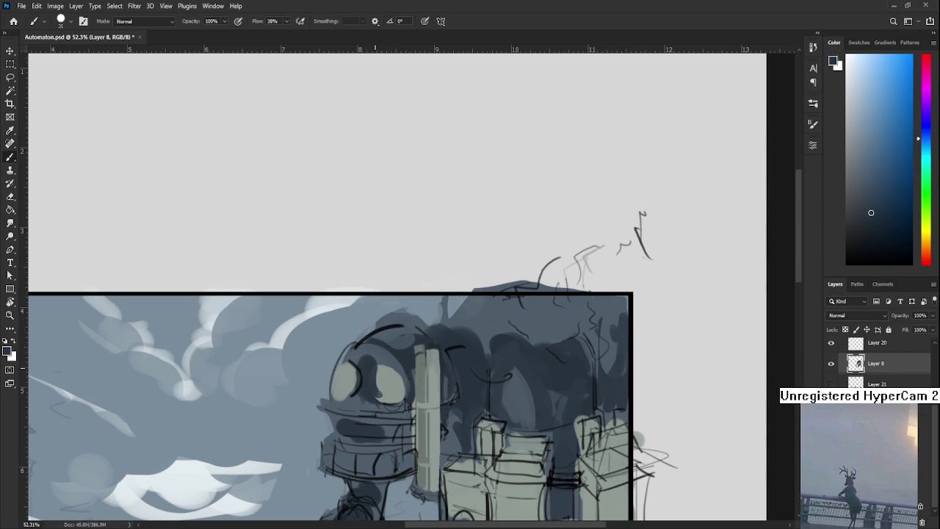
{"action": "left_click", "coordinate": [382, 378], "text": "alt"}
{"action": "left_click", "coordinate": [378, 380], "text": "alt"}
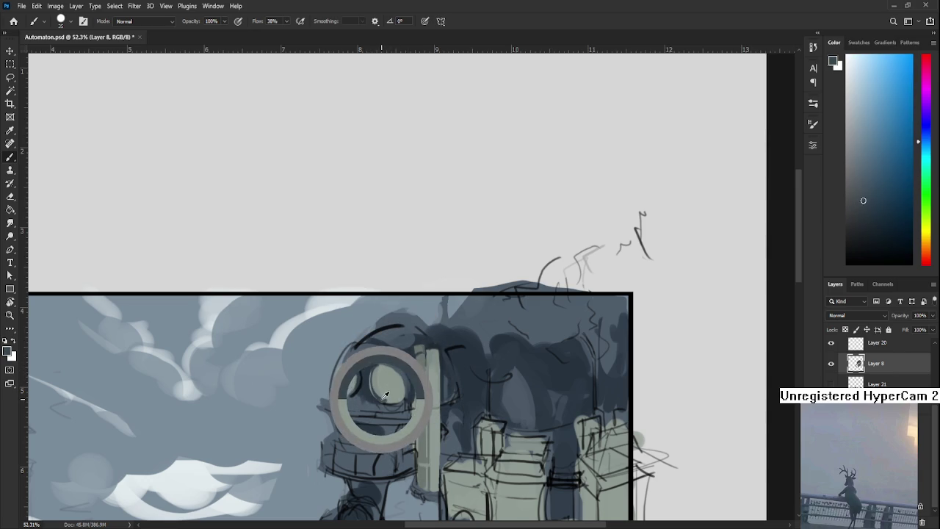
{"action": "left_click", "coordinate": [393, 382], "text": "alt"}
{"action": "left_click", "coordinate": [374, 399], "text": "alt"}
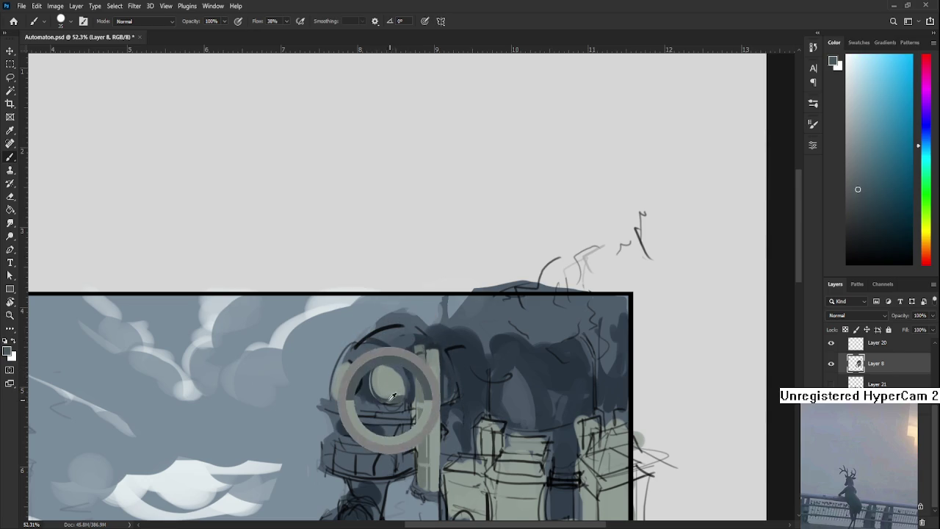
{"action": "left_click", "coordinate": [402, 396], "text": "alt"}
{"action": "left_click", "coordinate": [396, 384], "text": "alt"}
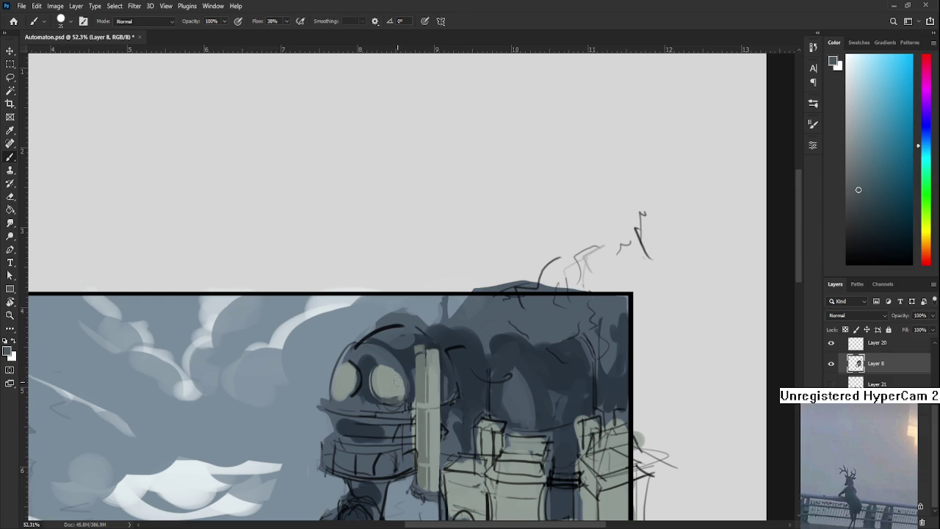
{"action": "left_click", "coordinate": [398, 385], "text": "alt"}
{"action": "left_click", "coordinate": [395, 383], "text": "alt"}
{"action": "left_click", "coordinate": [401, 388], "text": "alt"}
{"action": "left_click", "coordinate": [394, 383], "text": "alt"}
{"action": "left_click", "coordinate": [394, 383], "text": "alt"}
{"action": "left_click", "coordinate": [382, 386], "text": "alt"}
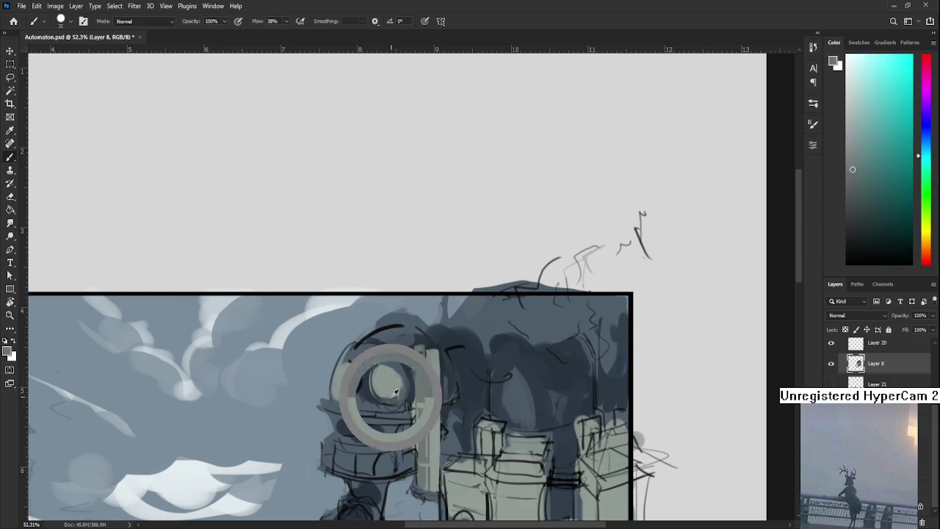
- Shrink the brush to 9 and pick the pale grey-green for the lens eyes
{"action": "key", "text": "bracketleft"}
{"action": "key", "text": "bracketleft"}
{"action": "key", "text": "bracketleft"}
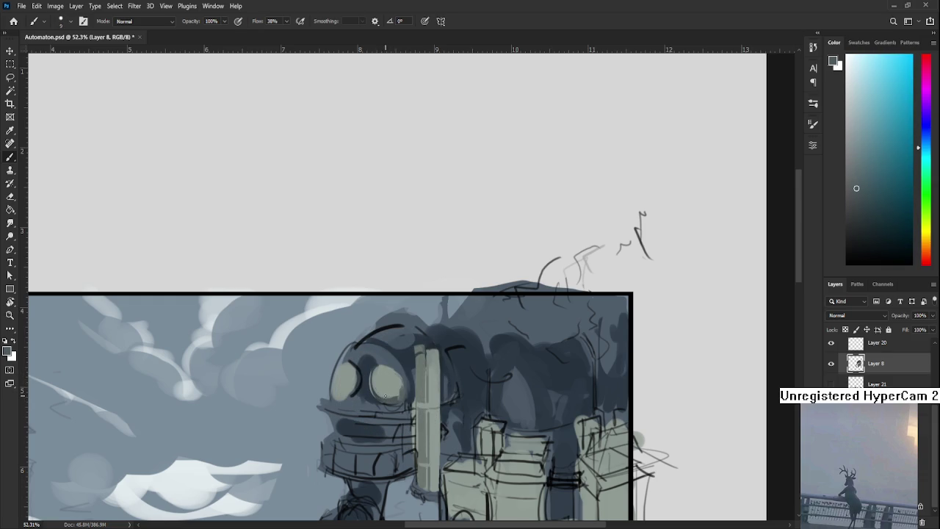
{"action": "left_click", "coordinate": [382, 392], "text": "alt"}
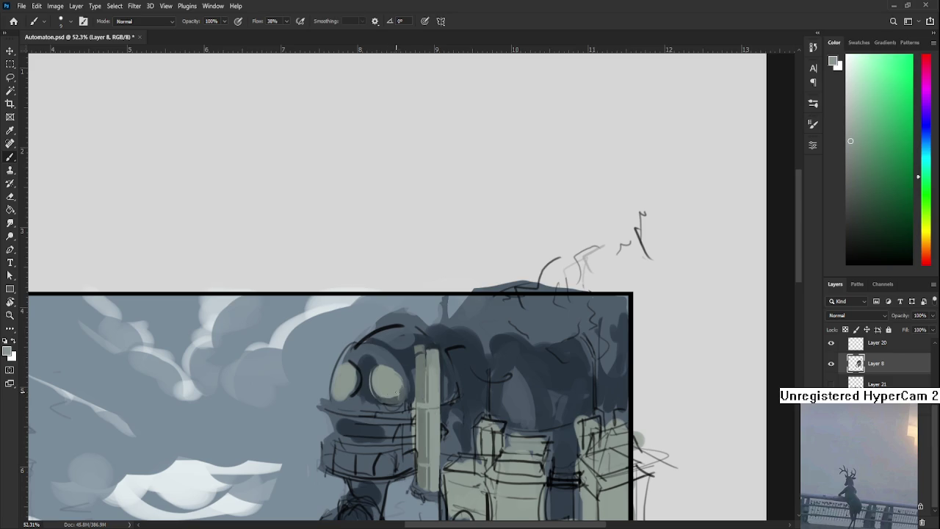
{"action": "left_click", "coordinate": [389, 391], "text": "alt"}
{"action": "left_click", "coordinate": [399, 393], "text": "alt"}
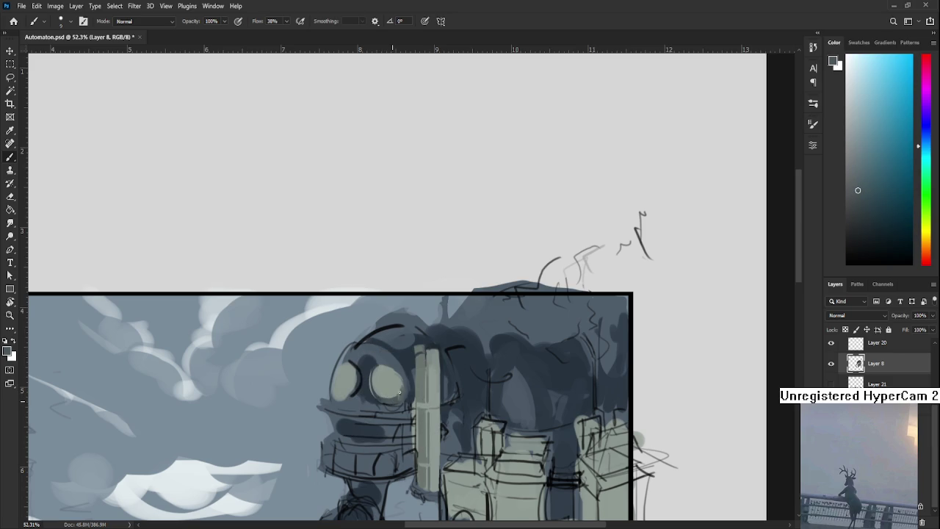
{"action": "left_click", "coordinate": [401, 391], "text": "alt"}
{"action": "left_click_drag", "start_coordinate": [405, 382], "coordinate": [410, 336]}
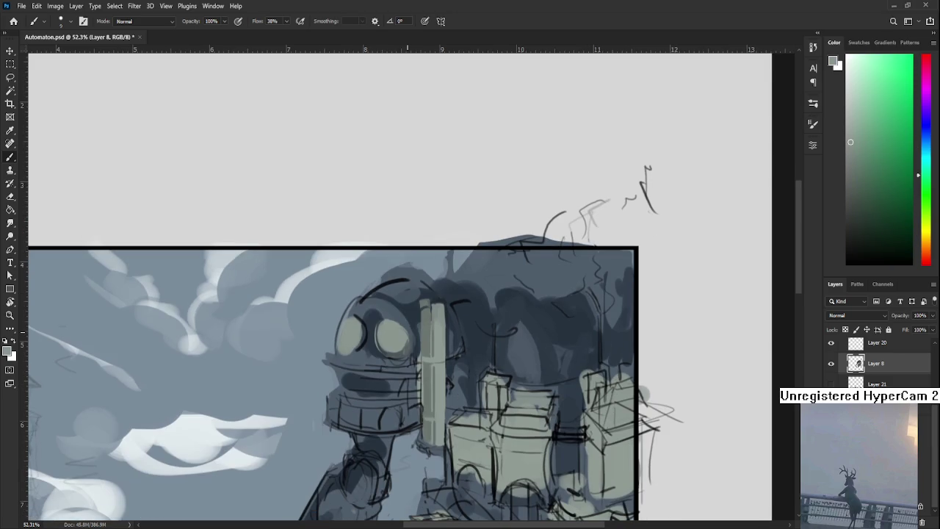
- Fit the whole document in view and start a free transform on Layer 8
{"action": "scroll", "coordinate": [407, 331], "scroll_direction": "down", "scroll_amount": 5}
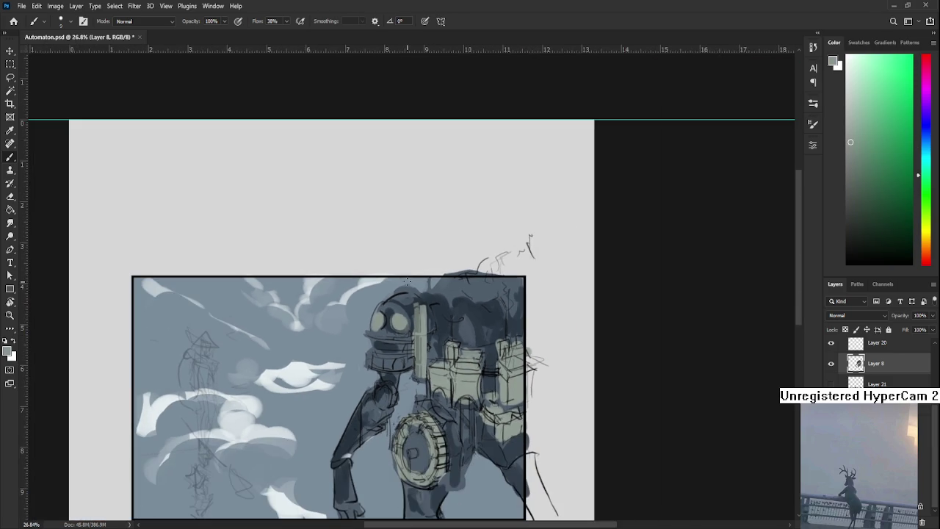
{"action": "key", "text": "ctrl+0"}
{"action": "scroll", "coordinate": [449, 228], "scroll_direction": "up", "scroll_amount": 3}
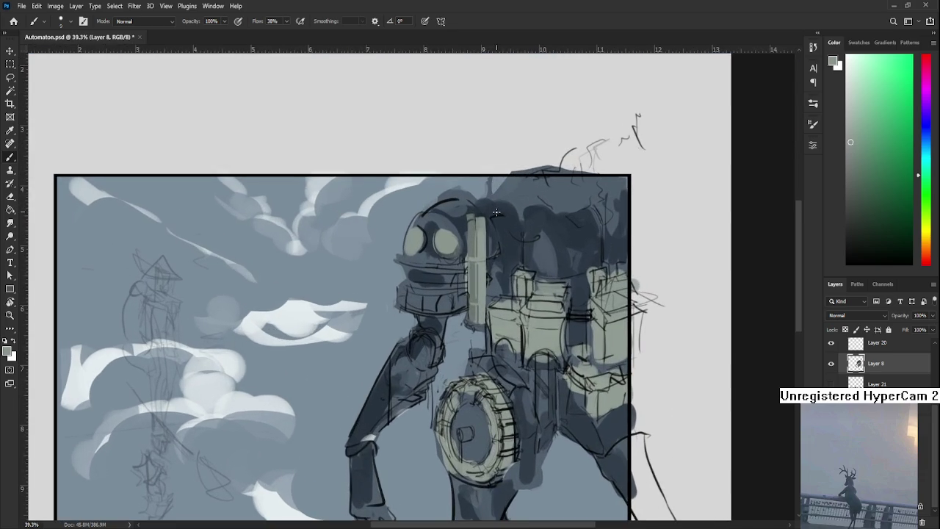
{"action": "left_click_drag", "start_coordinate": [457, 292], "coordinate": [485, 301]}
{"action": "scroll", "coordinate": [485, 301], "scroll_direction": "down", "scroll_amount": 2}
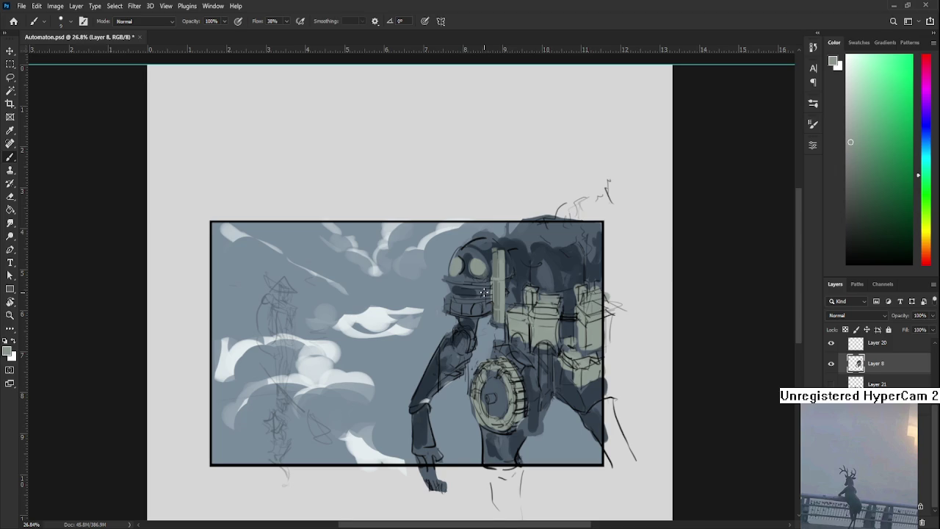
{"action": "scroll", "coordinate": [485, 292], "scroll_direction": "up", "scroll_amount": 1}
{"action": "scroll", "coordinate": [485, 292], "scroll_direction": "up", "scroll_amount": 1}
{"action": "scroll", "coordinate": [485, 291], "scroll_direction": "down", "scroll_amount": 3}
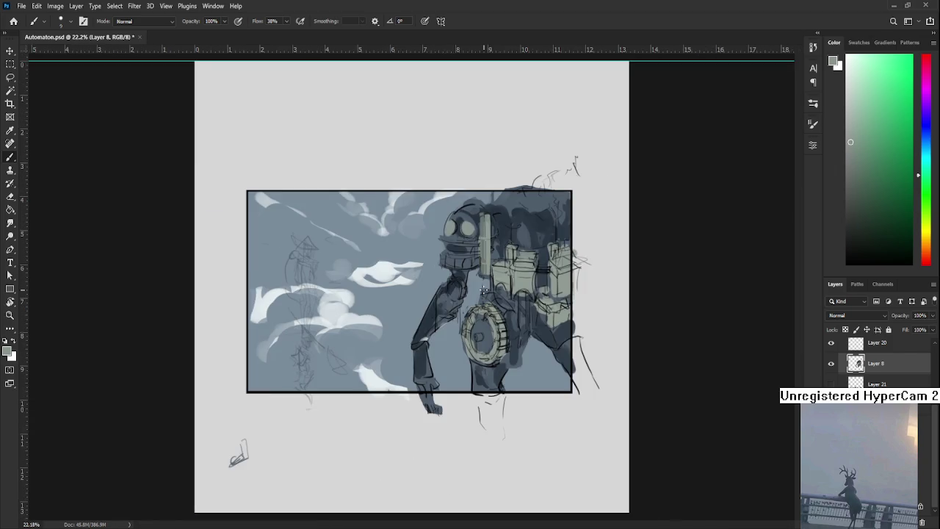
{"action": "scroll", "coordinate": [485, 291], "scroll_direction": "up", "scroll_amount": 1}
{"action": "scroll", "coordinate": [485, 292], "scroll_direction": "up", "scroll_amount": 1}
{"action": "scroll", "coordinate": [496, 241], "scroll_direction": "down", "scroll_amount": 1}
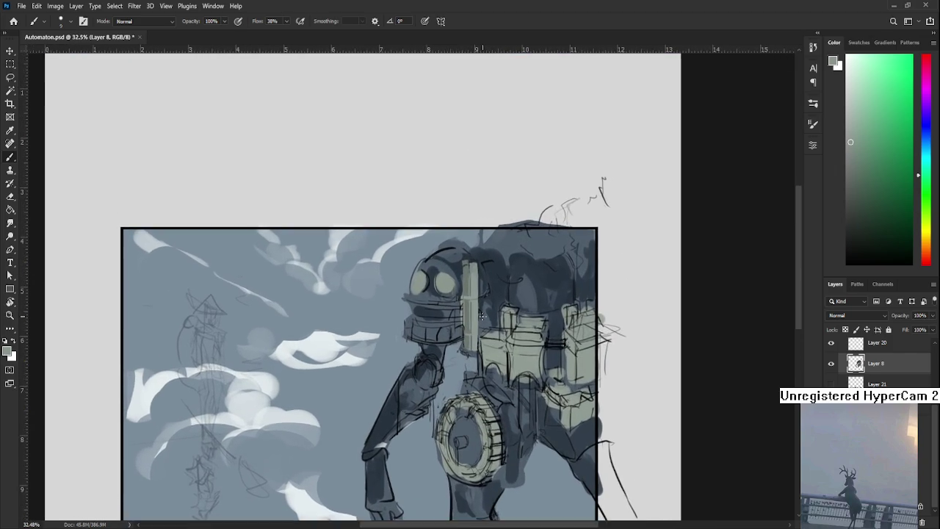
{"action": "scroll", "coordinate": [495, 241], "scroll_direction": "down", "scroll_amount": 2}
{"action": "scroll", "coordinate": [495, 241], "scroll_direction": "down", "scroll_amount": 1}
{"action": "key", "text": "ctrl+t"}
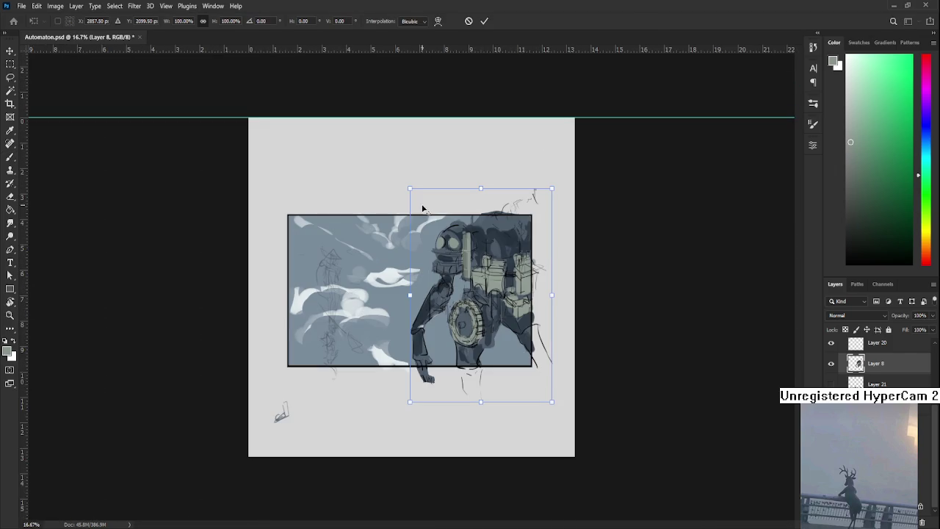
- Scale the robot to about 133%, shift it left and down, and commit
{"action": "left_click_drag", "start_coordinate": [410, 188], "coordinate": [384, 157]}
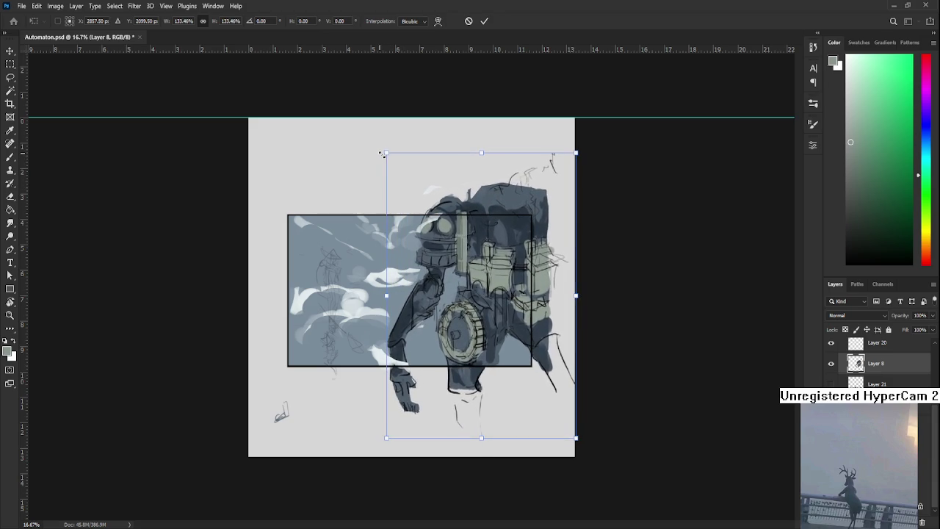
{"action": "mouse_move", "coordinate": [450, 241]}
{"action": "left_mouse_down"}
{"action": "mouse_move", "coordinate": [444, 247]}
{"action": "mouse_move", "coordinate": [479, 280]}
{"action": "left_mouse_up"}
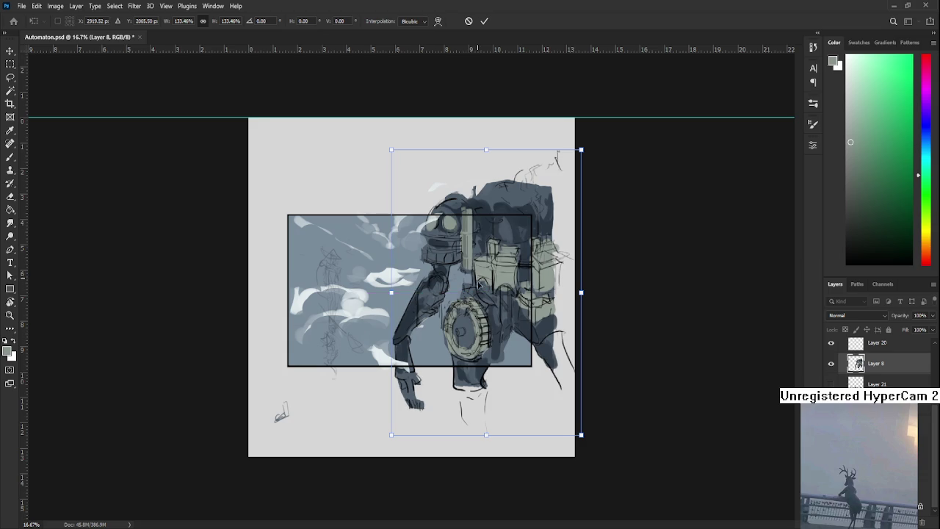
{"action": "key", "text": "Return"}
- Zoom to the robot's head, enlarge the brush, and sample blue-grey head tones
{"action": "scroll", "coordinate": [482, 269], "scroll_direction": "down", "scroll_amount": 5}
{"action": "scroll", "coordinate": [484, 257], "scroll_direction": "up", "scroll_amount": 3}
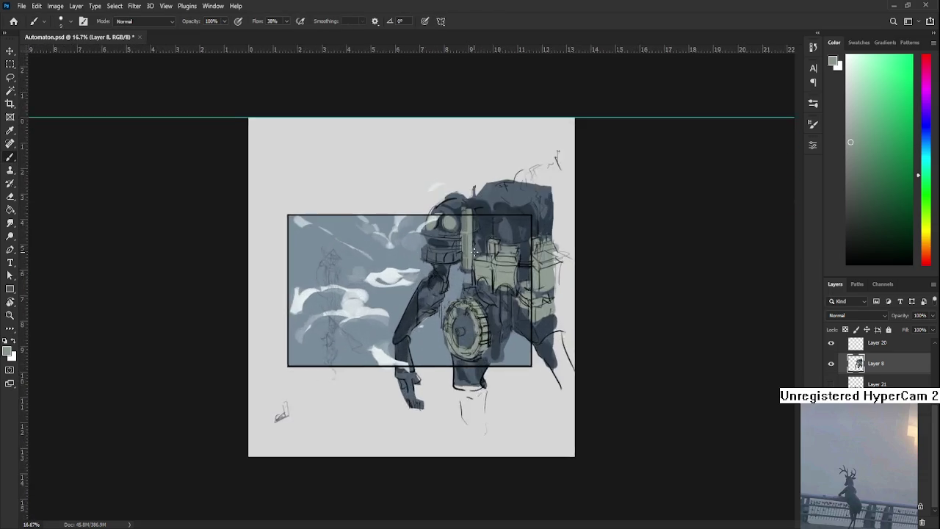
{"action": "scroll", "coordinate": [484, 257], "scroll_direction": "up", "scroll_amount": 2}
{"action": "scroll", "coordinate": [484, 257], "scroll_direction": "up", "scroll_amount": 1}
{"action": "mouse_move", "coordinate": [478, 311]}
{"action": "left_mouse_down"}
{"action": "mouse_move", "coordinate": [446, 334]}
{"action": "mouse_move", "coordinate": [417, 323]}
{"action": "mouse_move", "coordinate": [418, 274]}
{"action": "mouse_move", "coordinate": [396, 228]}
{"action": "mouse_move", "coordinate": [396, 323]}
{"action": "left_mouse_up"}
{"action": "left_click", "coordinate": [385, 314], "text": "alt"}
{"action": "key", "text": "bracketright"}
{"action": "left_click", "coordinate": [391, 323], "text": "alt"}
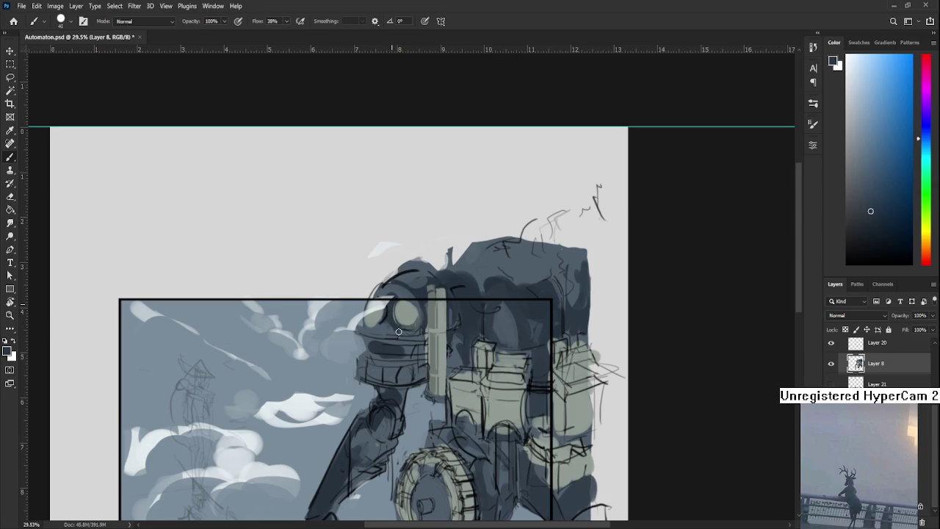
{"action": "left_click", "coordinate": [387, 330], "text": "alt"}
{"action": "left_click", "coordinate": [391, 325], "text": "alt"}
{"action": "left_click", "coordinate": [390, 325], "text": "alt"}
{"action": "left_click", "coordinate": [404, 329], "text": "alt"}
{"action": "left_click", "coordinate": [397, 331], "text": "alt"}
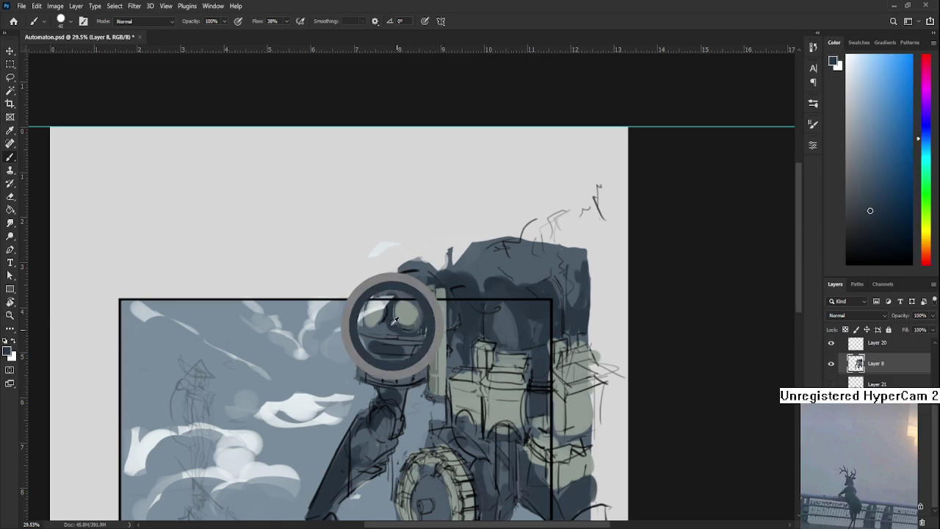
{"action": "left_click", "coordinate": [389, 327], "text": "alt"}
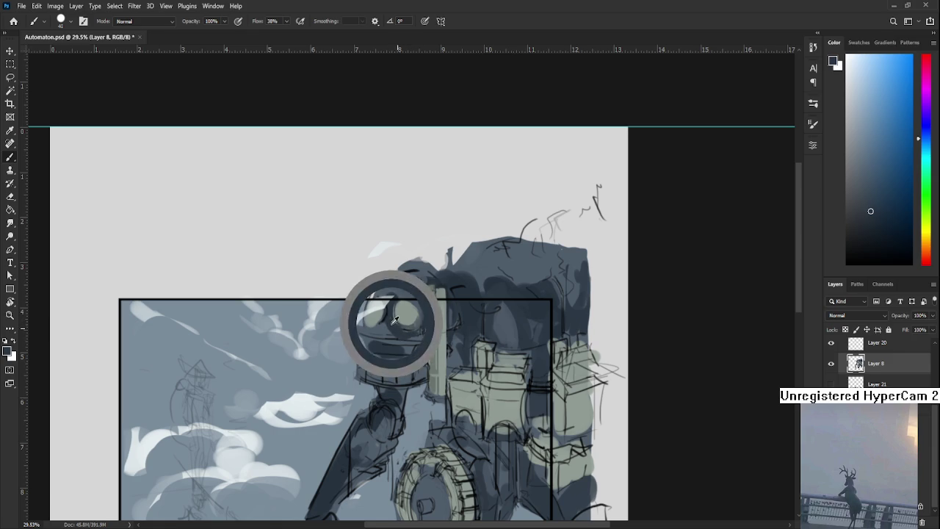
{"action": "left_click", "coordinate": [402, 327], "text": "alt"}
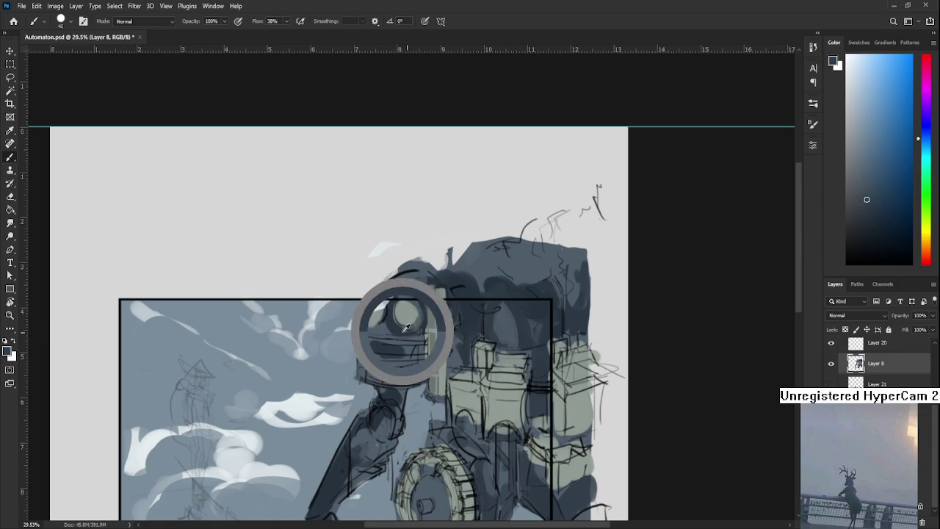
- Repaint the robot's dome with a darker top outline
{"action": "left_click_drag", "start_coordinate": [433, 313], "coordinate": [441, 288]}
{"action": "left_click", "coordinate": [408, 276], "text": "alt"}
{"action": "left_click", "coordinate": [412, 273], "text": "alt"}
{"action": "left_click", "coordinate": [412, 276], "text": "alt"}
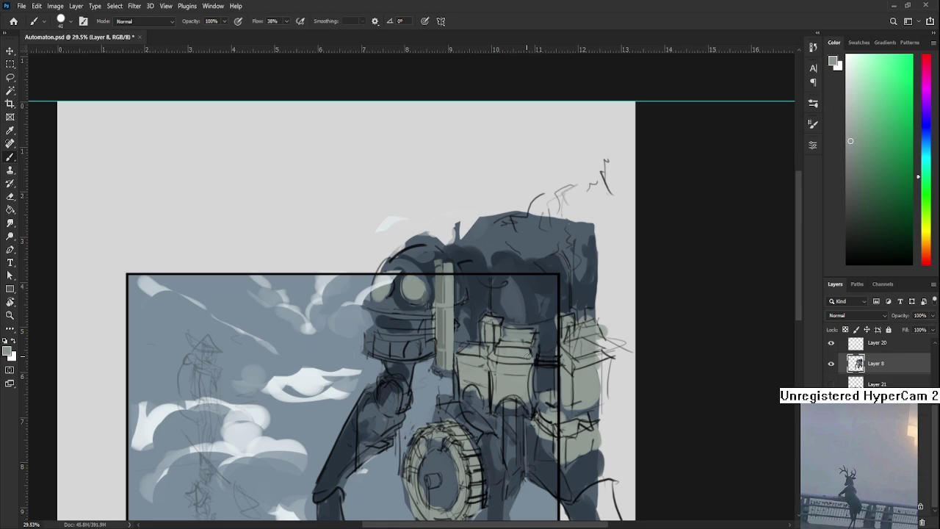
{"action": "left_click", "coordinate": [415, 280], "text": "alt"}
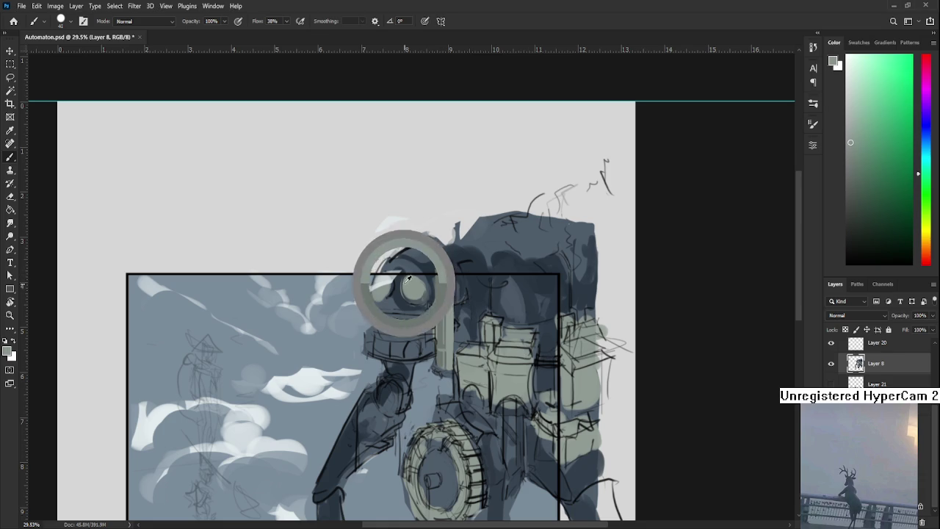
{"action": "left_click_drag", "start_coordinate": [379, 298], "coordinate": [421, 292]}
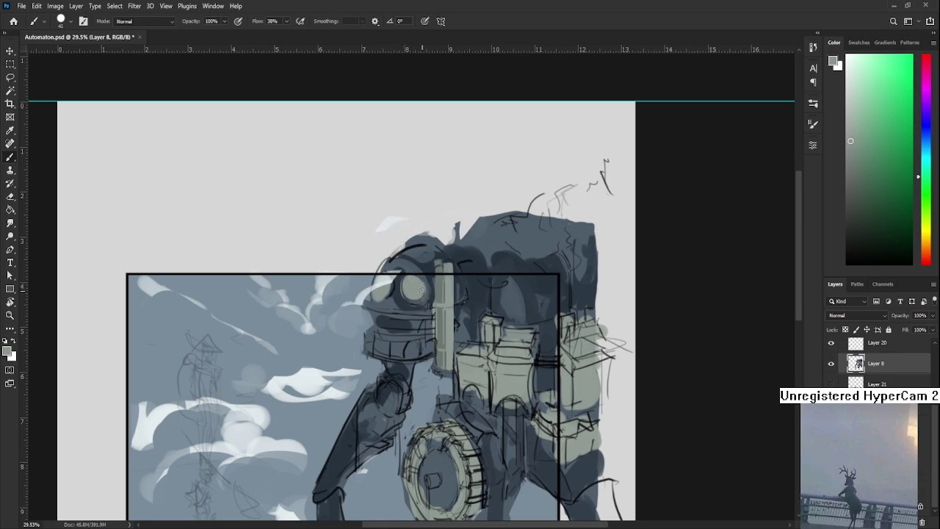
- Sample darker blue-grey head tones and the eye's light grey-green
{"action": "left_click", "coordinate": [427, 280], "text": "alt"}
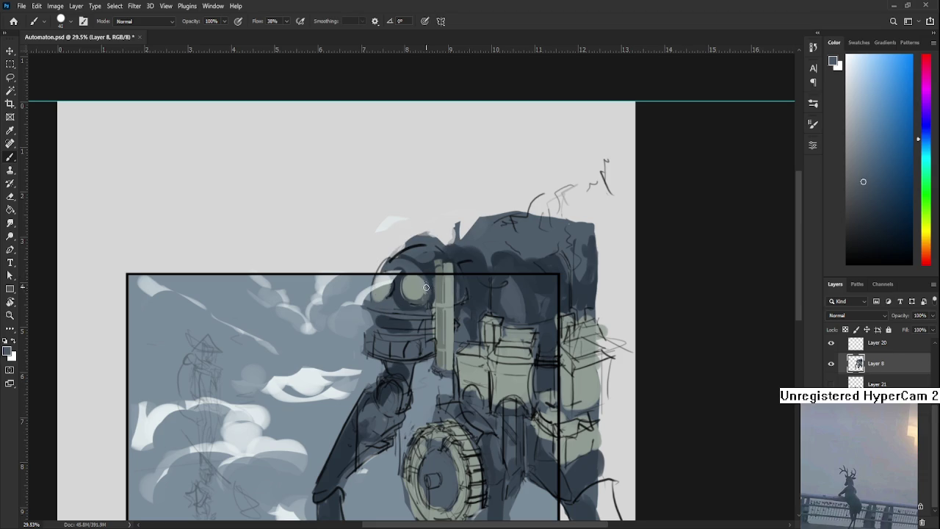
{"action": "left_click", "coordinate": [426, 294], "text": "alt"}
{"action": "left_click", "coordinate": [429, 286], "text": "alt"}
{"action": "left_click", "coordinate": [421, 290], "text": "alt"}
{"action": "left_click", "coordinate": [428, 294], "text": "alt"}
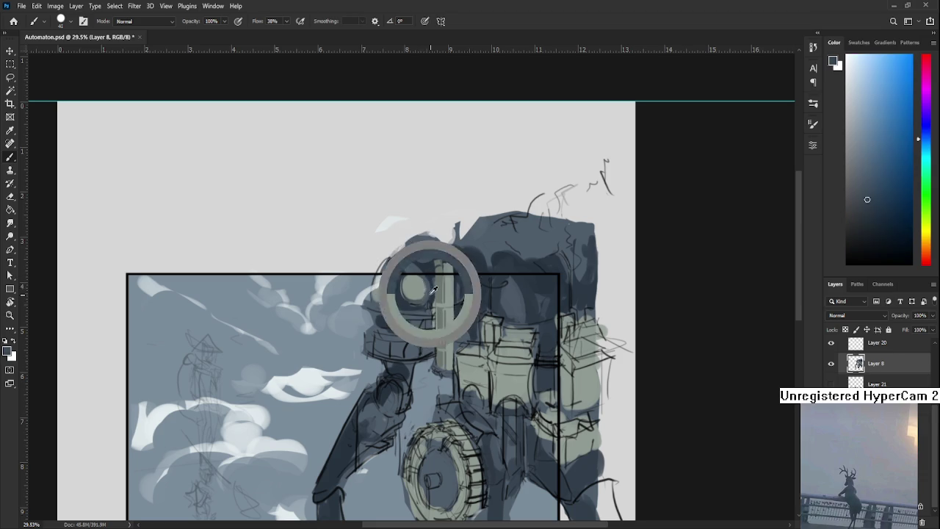
{"action": "left_click", "coordinate": [426, 295], "text": "alt"}
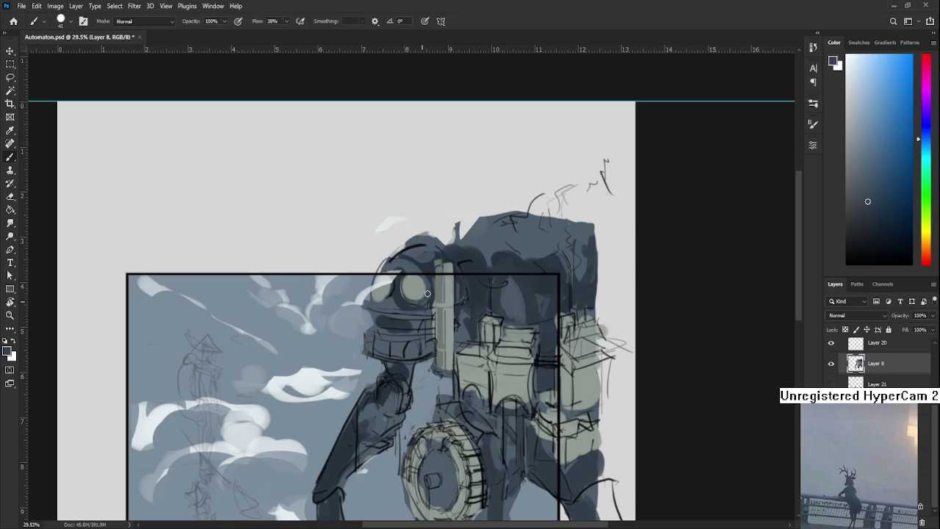
{"action": "left_click", "coordinate": [420, 280], "text": "alt"}
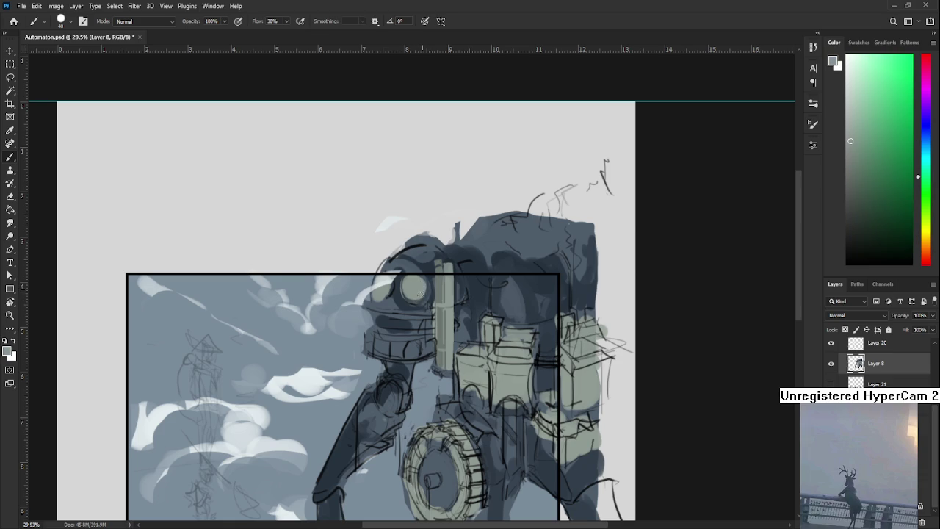
{"action": "left_click", "coordinate": [418, 295], "text": "alt"}
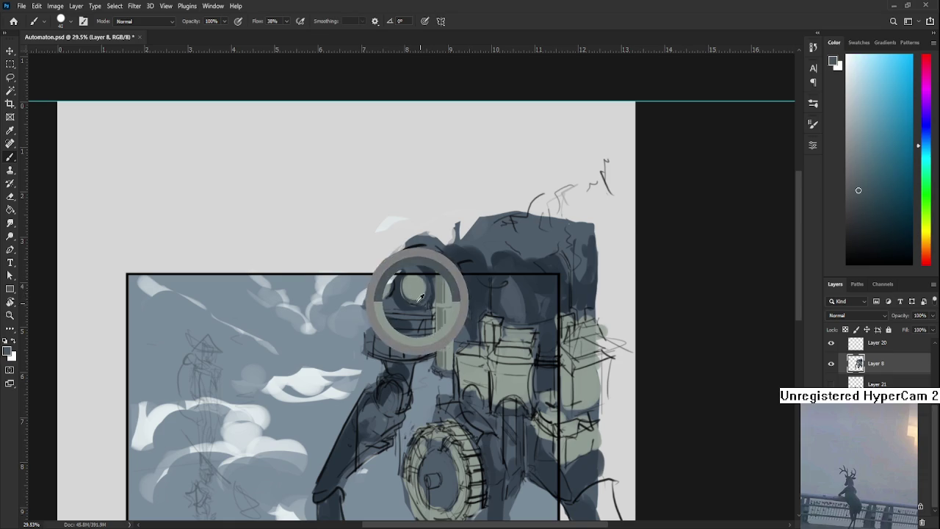
{"action": "left_click", "coordinate": [414, 297], "text": "alt"}
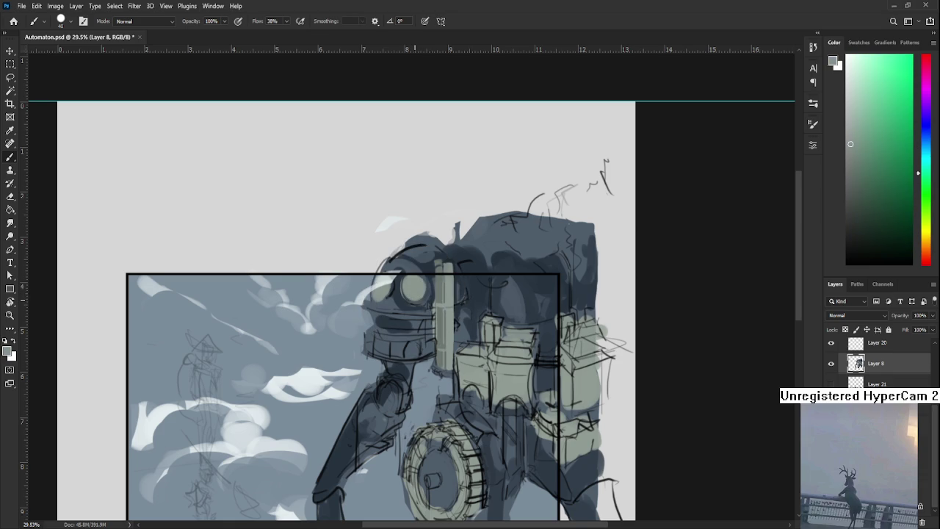
- Paint the robot's eye a lighter greenish-grey sampled from the head
{"action": "scroll", "coordinate": [409, 332], "scroll_direction": "down", "scroll_amount": 1}
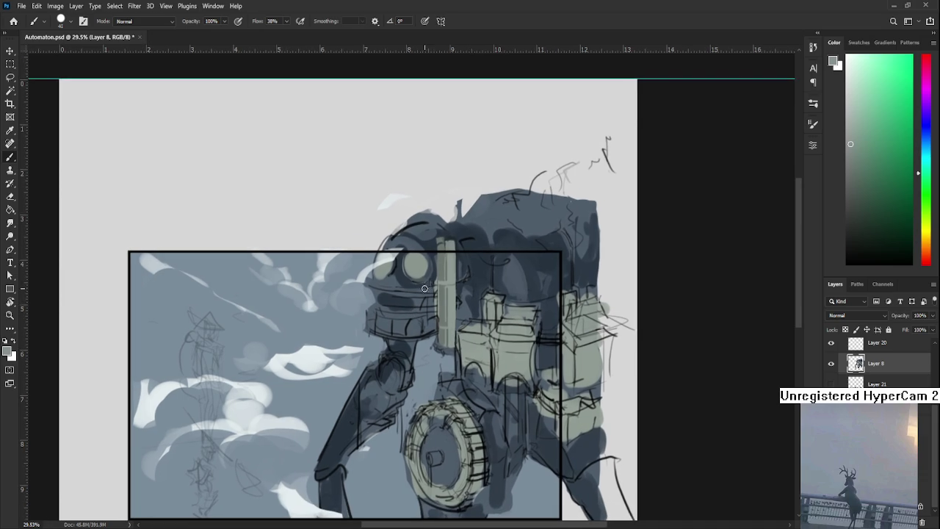
{"action": "left_click", "coordinate": [398, 276], "text": "alt"}
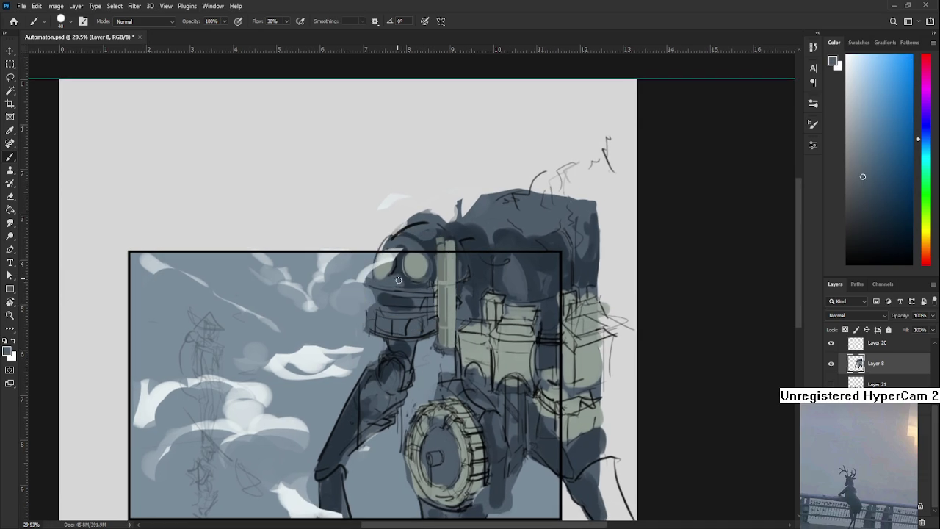
{"action": "left_click", "coordinate": [405, 285], "text": "alt"}
{"action": "left_click", "coordinate": [408, 272], "text": "alt"}
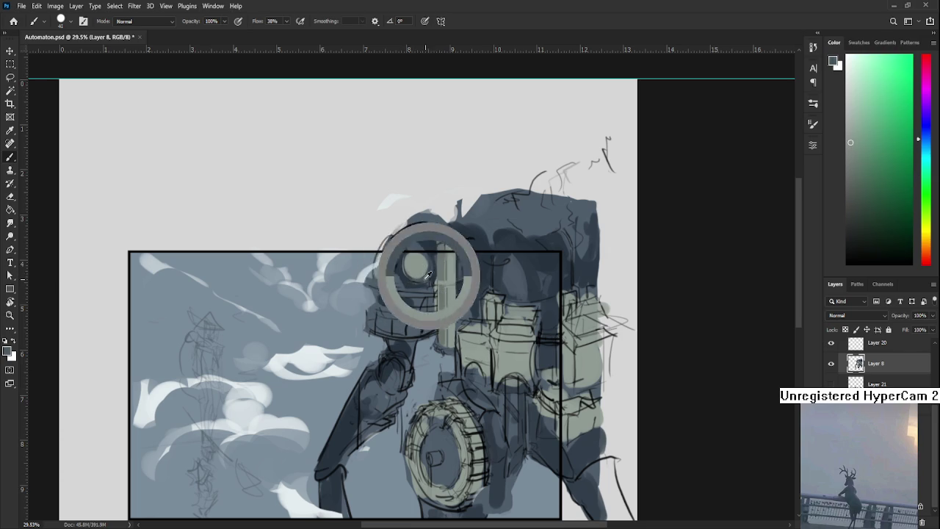
{"action": "left_click", "coordinate": [399, 274], "text": "alt"}
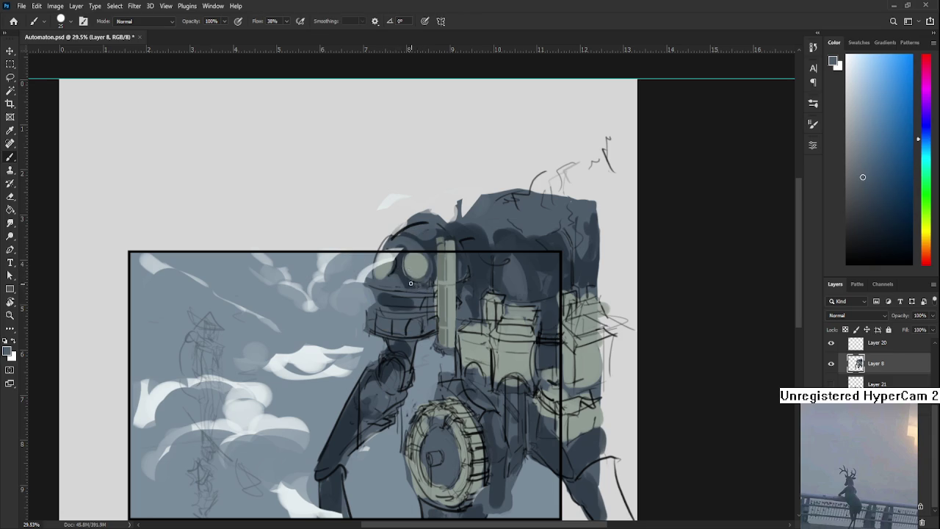
{"action": "left_click", "coordinate": [408, 280], "text": "alt"}
{"action": "left_click", "coordinate": [408, 279], "text": "alt"}
{"action": "left_click", "coordinate": [409, 281], "text": "alt"}
{"action": "left_click", "coordinate": [397, 286], "text": "alt"}
{"action": "left_click", "coordinate": [432, 286], "text": "alt"}
{"action": "left_click_drag", "start_coordinate": [434, 285], "coordinate": [418, 269]}
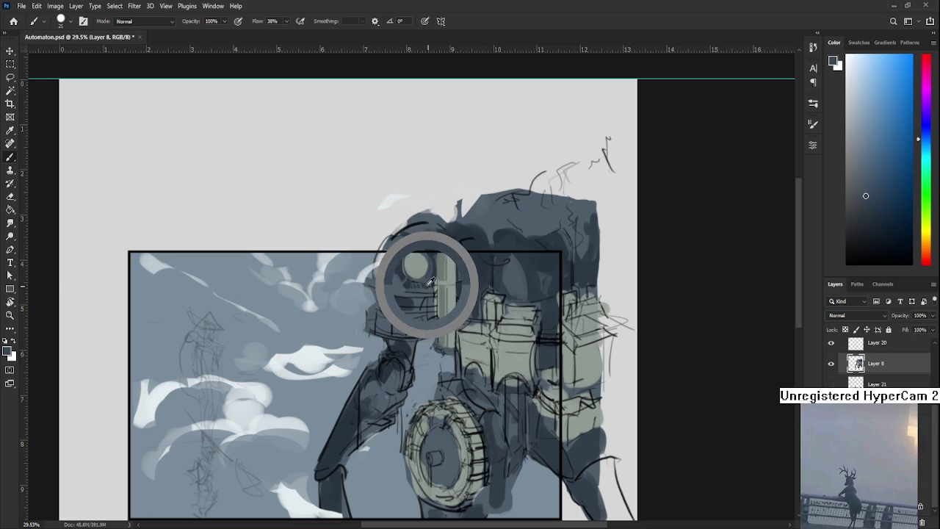
{"action": "left_click", "coordinate": [428, 267], "text": "alt"}
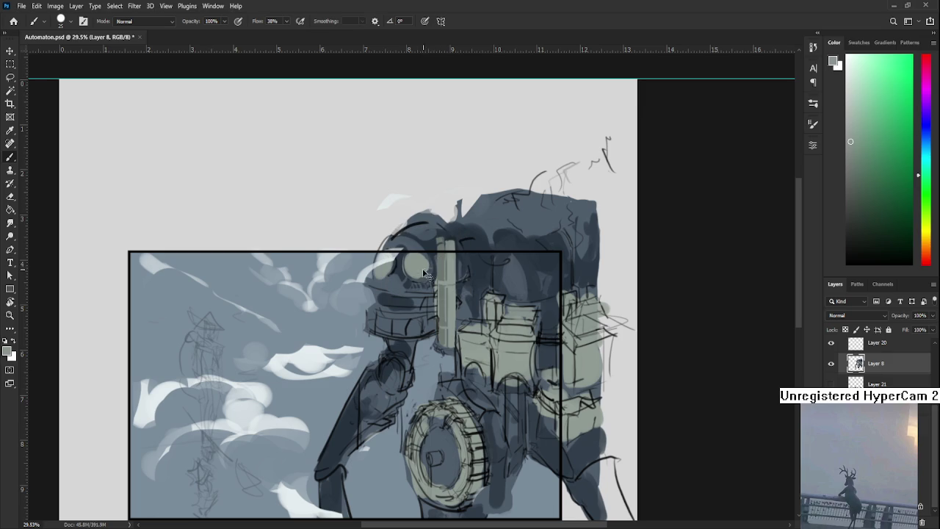
{"action": "left_click_drag", "start_coordinate": [416, 266], "coordinate": [420, 263]}
- Sample darker tones around the robot, ending on a navy blue-grey, and shrink the brush to 15
{"action": "scroll", "coordinate": [441, 294], "scroll_direction": "up", "scroll_amount": 2}
{"action": "left_click", "coordinate": [424, 315], "text": "alt"}
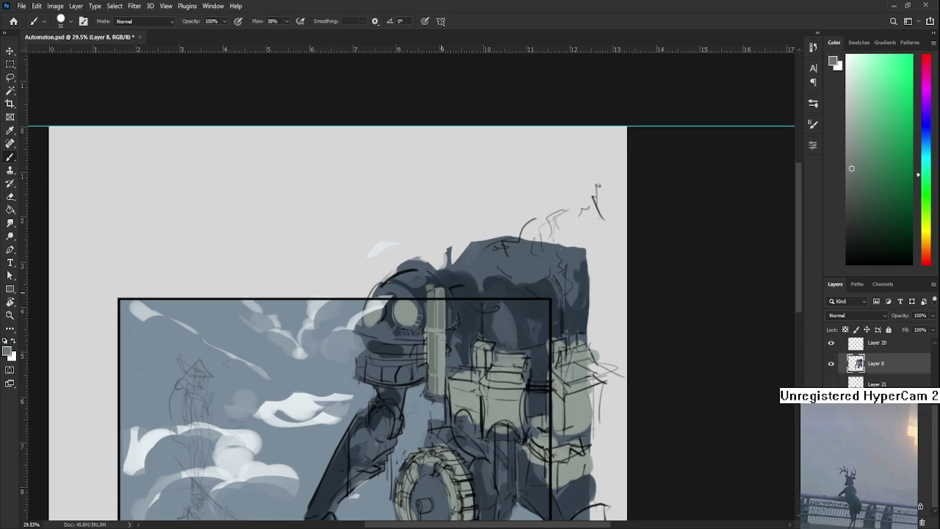
{"action": "left_click", "coordinate": [441, 307], "text": "alt"}
{"action": "left_click", "coordinate": [439, 304], "text": "alt"}
{"action": "left_click", "coordinate": [443, 315], "text": "alt"}
{"action": "left_click", "coordinate": [444, 292], "text": "alt"}
{"action": "left_click", "coordinate": [442, 309], "text": "alt"}
{"action": "left_click", "coordinate": [441, 302], "text": "alt"}
{"action": "left_click", "coordinate": [448, 305], "text": "alt"}
{"action": "left_click", "coordinate": [449, 302], "text": "alt"}
{"action": "left_click", "coordinate": [391, 330], "text": "alt"}
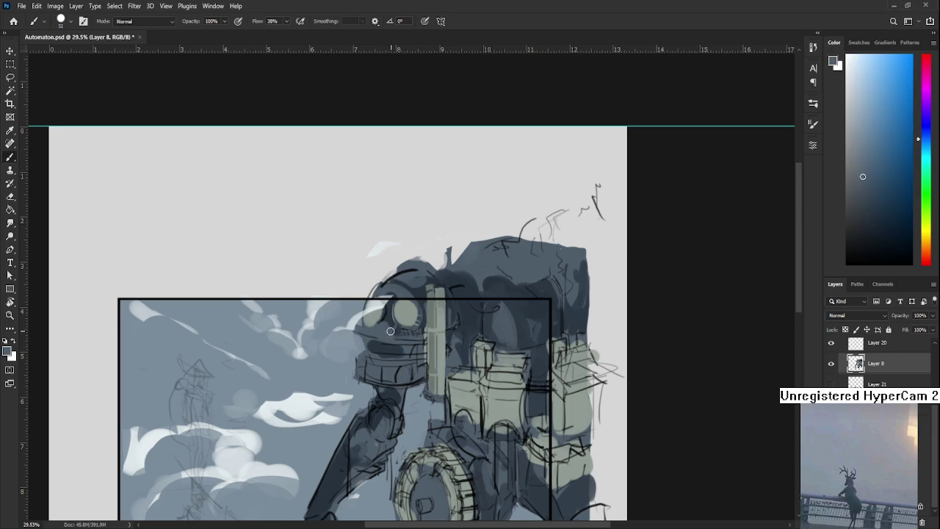
{"action": "key", "text": "bracketleft"}
{"action": "key", "text": "bracketleft"}
{"action": "key", "text": "bracketleft"}
- Enlarge the brush to size 20 and sample a darker blue-grey from the robot's head
{"action": "key", "text": "bracketright"}
{"action": "left_click", "coordinate": [388, 315], "text": "alt"}
{"action": "left_click", "coordinate": [388, 330], "text": "alt"}
{"action": "left_click", "coordinate": [388, 319], "text": "alt"}
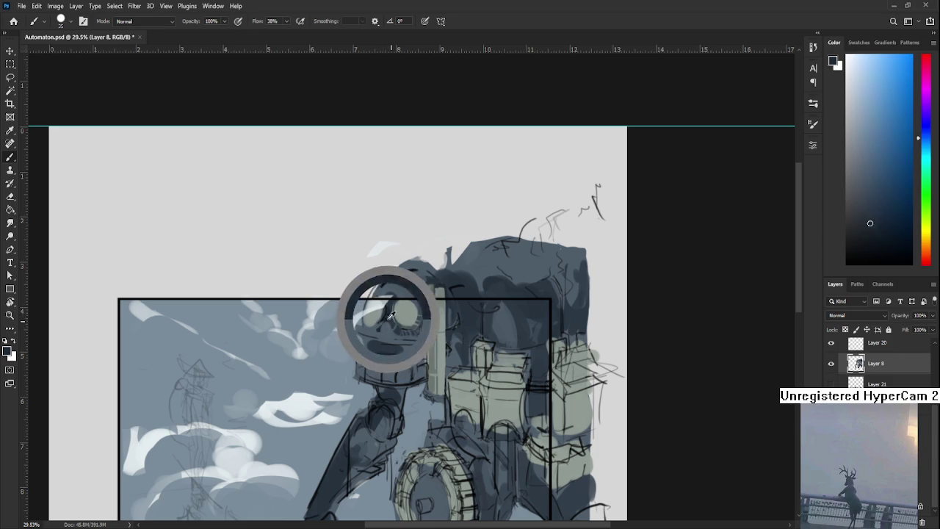
{"action": "left_click", "coordinate": [388, 326], "text": "alt"}
{"action": "left_click", "coordinate": [390, 314], "text": "alt"}
{"action": "mouse_move", "coordinate": [391, 312]}
{"action": "left_mouse_down"}
{"action": "mouse_move", "coordinate": [404, 298]}
{"action": "mouse_move", "coordinate": [390, 295]}
{"action": "left_mouse_up"}
{"action": "left_click", "coordinate": [402, 302], "text": "alt"}
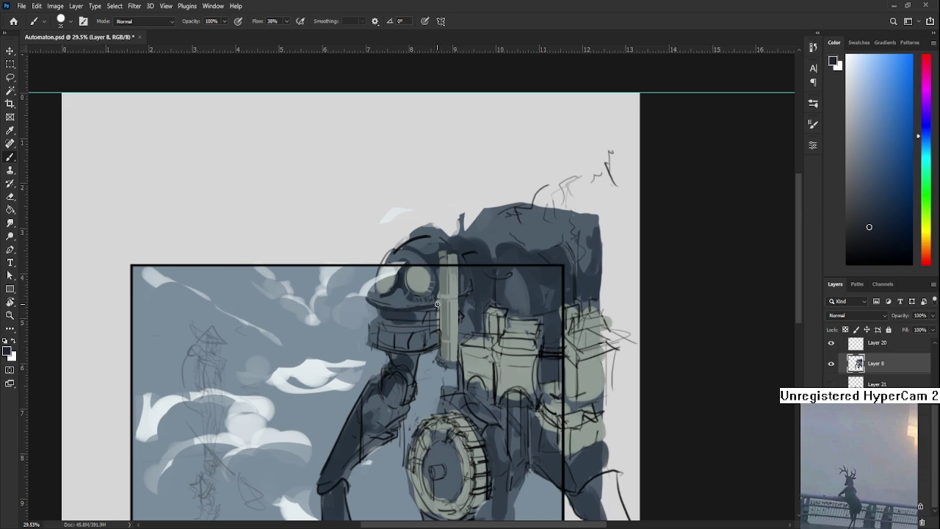
- Paint a dark stroke below the lens eye, undoing and redrawing it several times
{"action": "left_click_drag", "start_coordinate": [367, 298], "coordinate": [432, 307]}
{"action": "key", "text": "ctrl+z"}
{"action": "left_click_drag", "start_coordinate": [363, 298], "coordinate": [438, 308]}
{"action": "key", "text": "ctrl+z"}
{"action": "key", "text": "ctrl+z"}
{"action": "left_click_drag", "start_coordinate": [369, 297], "coordinate": [443, 307]}
{"action": "key", "text": "ctrl+z"}
{"action": "key", "text": "ctrl+shift+z"}
{"action": "key", "text": "ctrl+z"}
{"action": "mouse_move", "coordinate": [367, 297]}
{"action": "left_mouse_down"}
{"action": "mouse_move", "coordinate": [440, 306]}
{"action": "mouse_move", "coordinate": [418, 288]}
{"action": "left_mouse_up"}
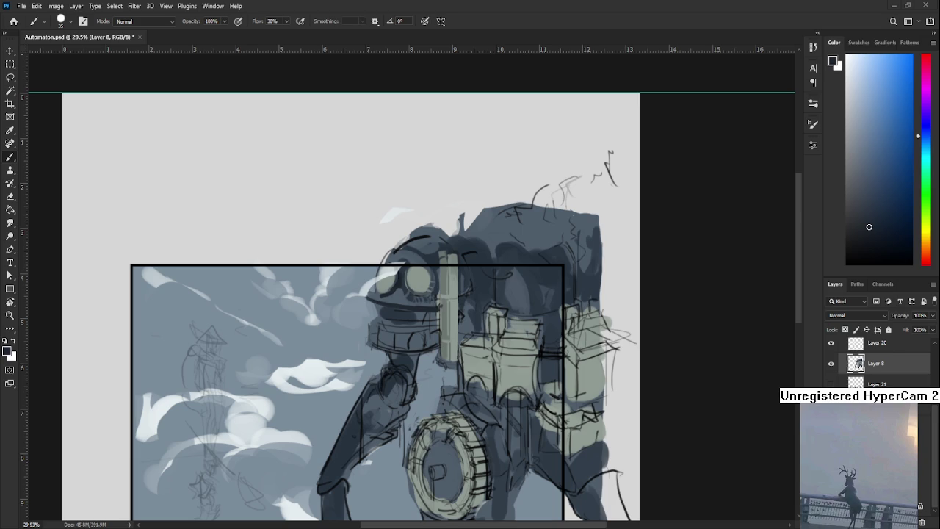
{"action": "scroll", "coordinate": [529, 321], "scroll_direction": "up", "scroll_amount": 1}
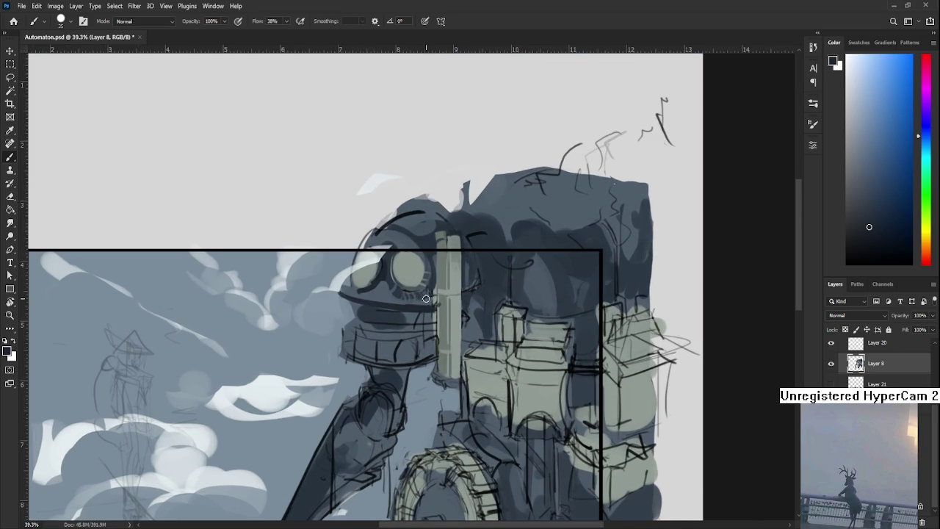
- Tilt the canvas view and sample light and dark greys around the lens eye
{"action": "key", "text": "r"}
{"action": "left_click_drag", "start_coordinate": [528, 349], "coordinate": [397, 368]}
{"action": "key", "text": "b"}
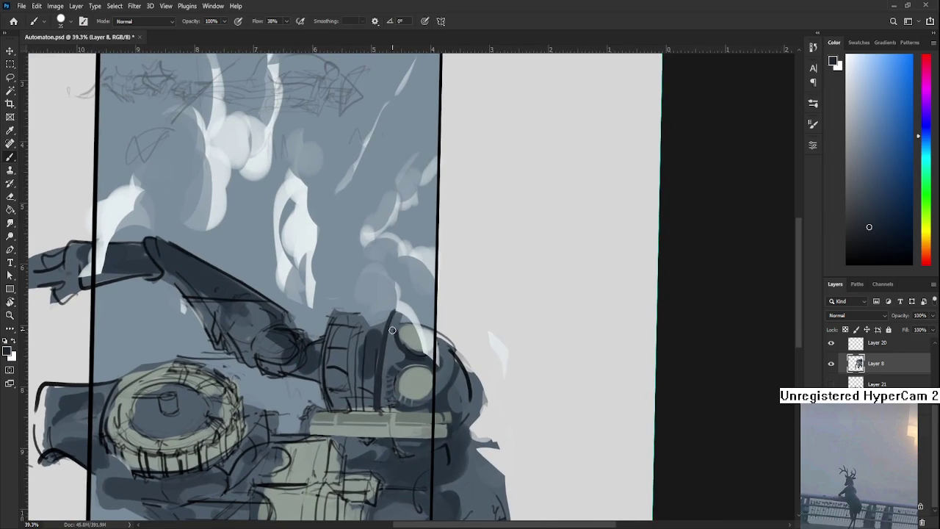
{"action": "left_click", "coordinate": [386, 364], "text": "alt"}
{"action": "left_click", "coordinate": [387, 371], "text": "alt"}
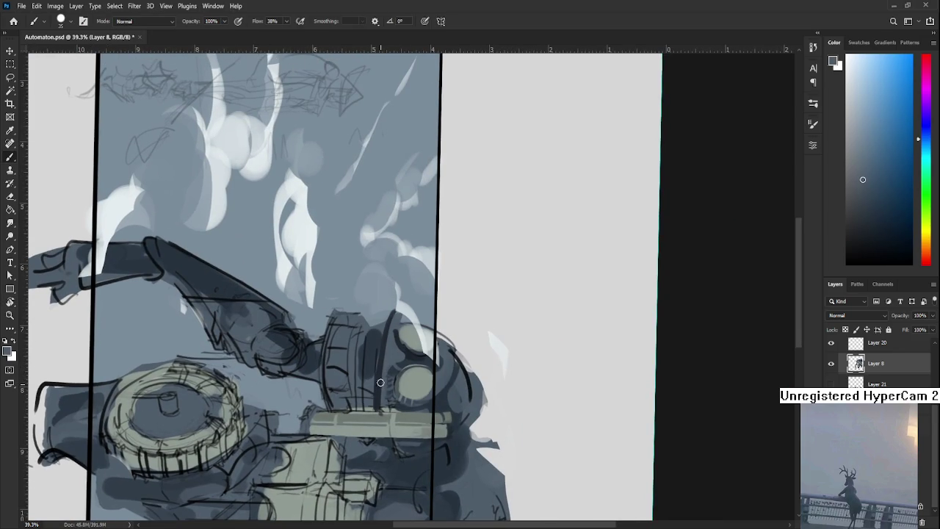
{"action": "left_click", "coordinate": [380, 379], "text": "alt"}
{"action": "left_click", "coordinate": [381, 378], "text": "alt"}
- Shade the eye rim with sampled tones, resizing the brush to 8 and then 15
{"action": "left_click", "coordinate": [384, 363], "text": "alt"}
{"action": "left_click", "coordinate": [377, 360], "text": "alt"}
{"action": "left_click", "coordinate": [372, 359], "text": "alt"}
{"action": "left_click", "coordinate": [371, 385], "text": "alt"}
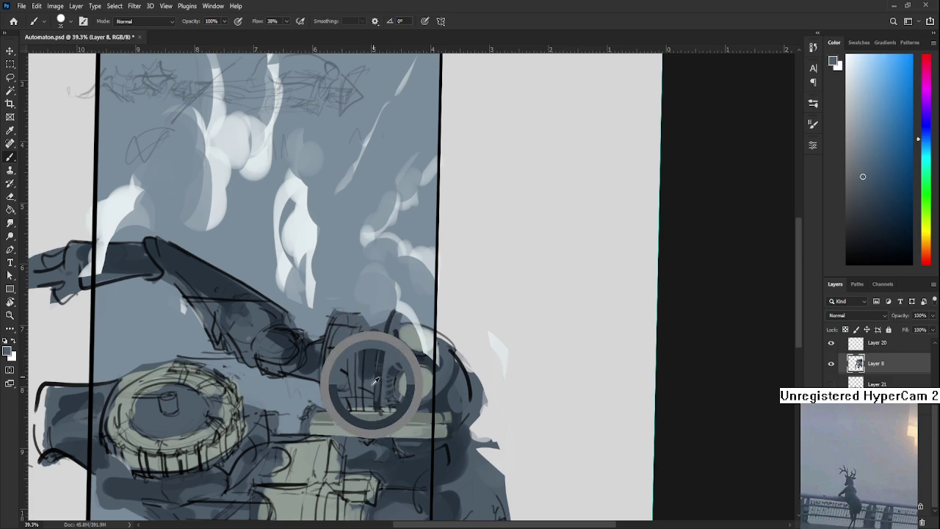
{"action": "left_click", "coordinate": [387, 350], "text": "alt"}
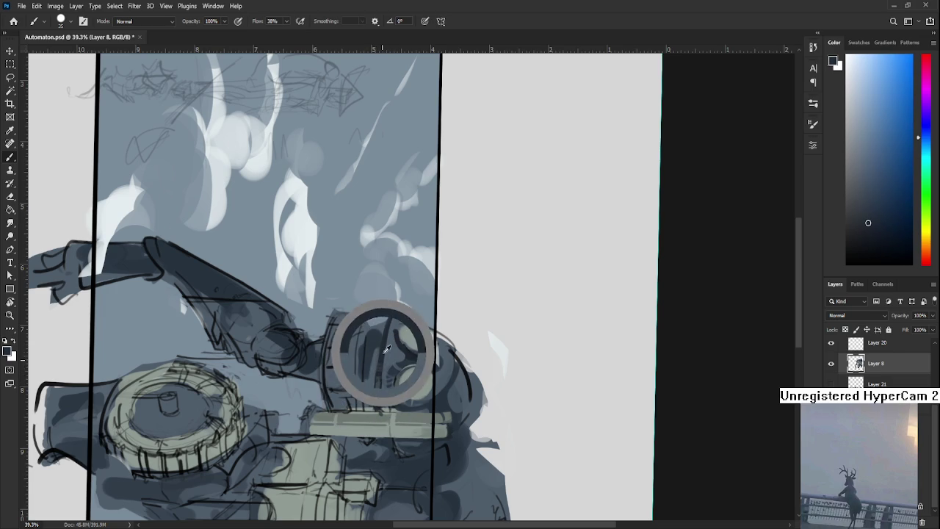
{"action": "key", "text": "bracketleft"}
{"action": "key", "text": "bracketleft"}
{"action": "key", "text": "bracketleft"}
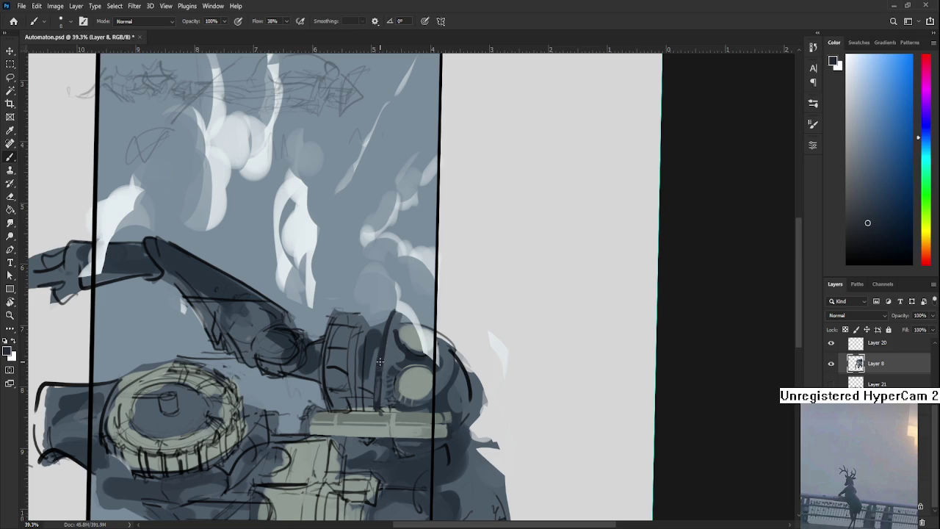
{"action": "key", "text": "bracketright"}
{"action": "key", "text": "bracketright"}
{"action": "key", "text": "bracketright"}
{"action": "left_click", "coordinate": [367, 345], "text": "alt"}
{"action": "left_click", "coordinate": [383, 374], "text": "alt"}
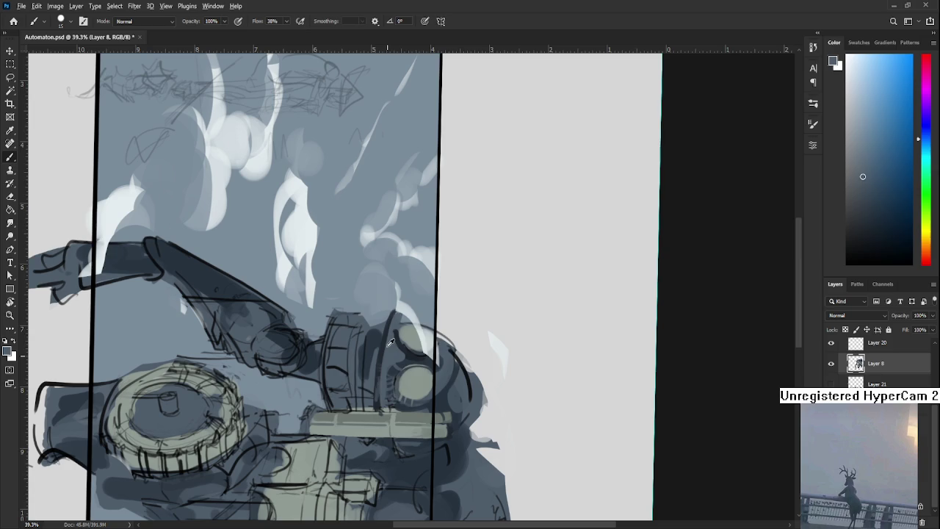
- Darken the rim edge with sampled dark head tones, then tilt the view about 17 degrees
{"action": "left_click", "coordinate": [394, 324], "text": "alt"}
{"action": "left_click", "coordinate": [388, 349], "text": "alt"}
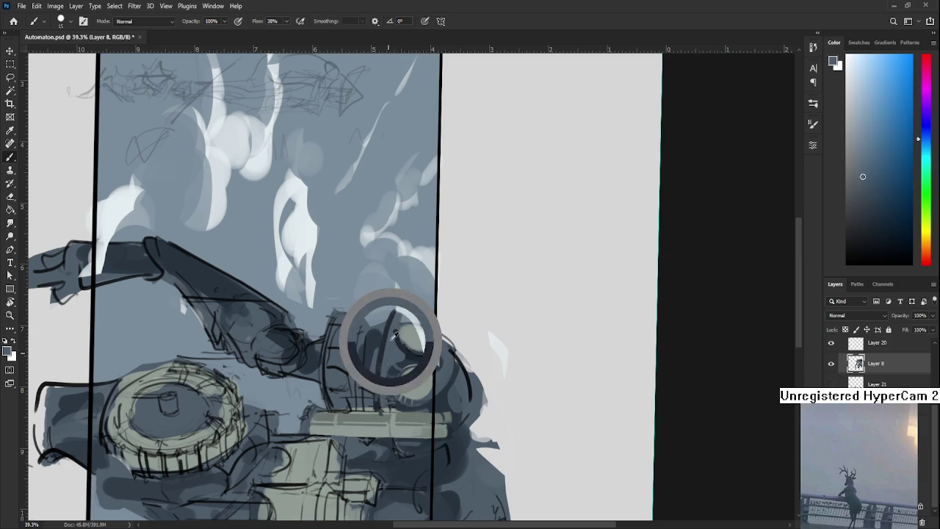
{"action": "left_click", "coordinate": [386, 330], "text": "alt"}
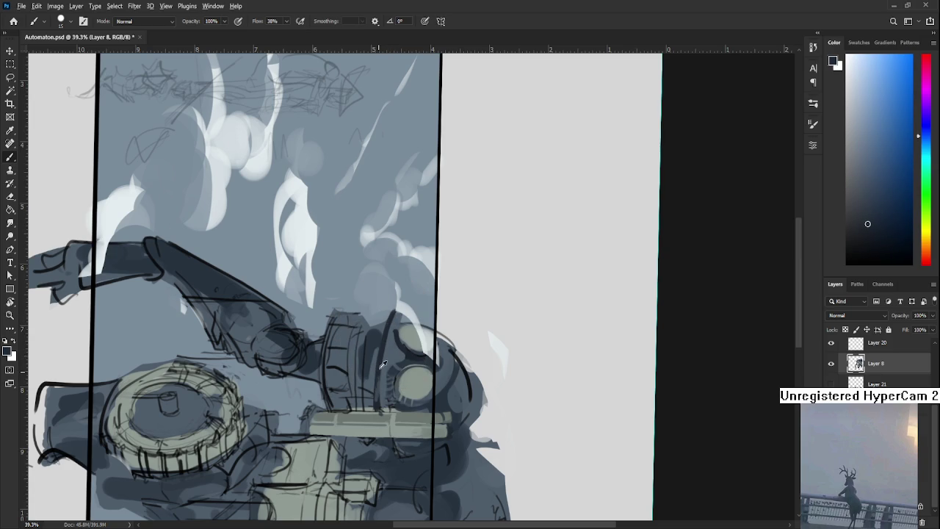
{"action": "left_click", "coordinate": [379, 347], "text": "alt"}
{"action": "left_click", "coordinate": [373, 386], "text": "alt"}
{"action": "key", "text": "r"}
{"action": "mouse_move", "coordinate": [382, 360]}
{"action": "left_mouse_down"}
{"action": "mouse_move", "coordinate": [518, 353]}
{"action": "mouse_move", "coordinate": [426, 351]}
{"action": "left_mouse_up"}
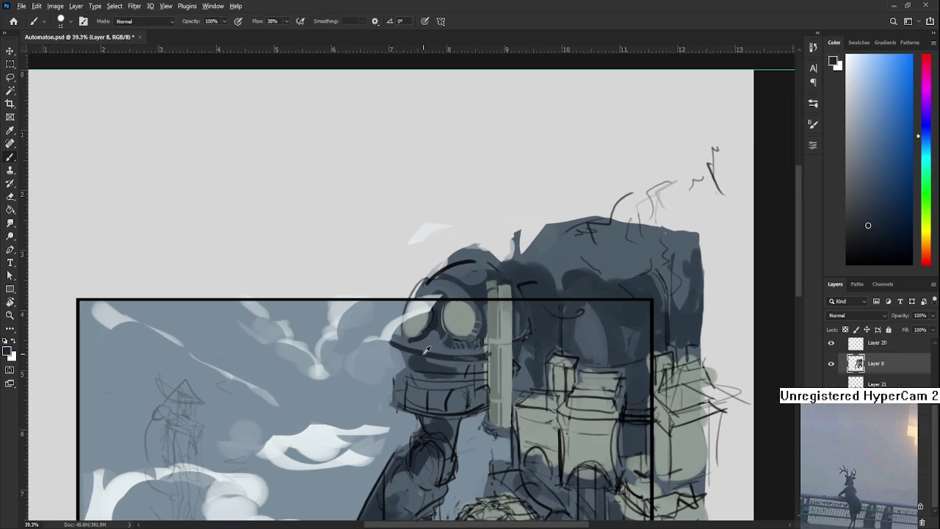
- Sample light and dark head tones to soften the blue-grey shading around the eye
{"action": "left_click", "coordinate": [418, 343], "text": "alt"}
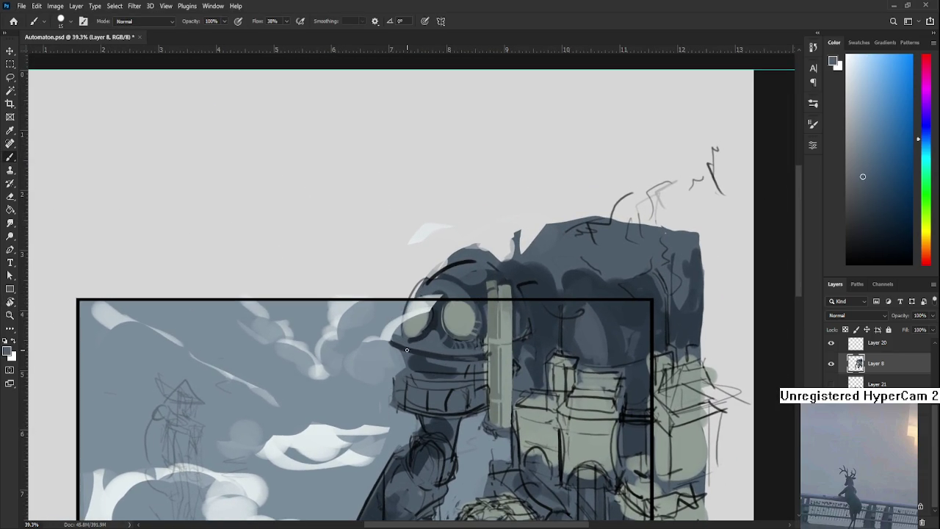
{"action": "left_click", "coordinate": [403, 346], "text": "alt"}
{"action": "left_click", "coordinate": [402, 346], "text": "alt"}
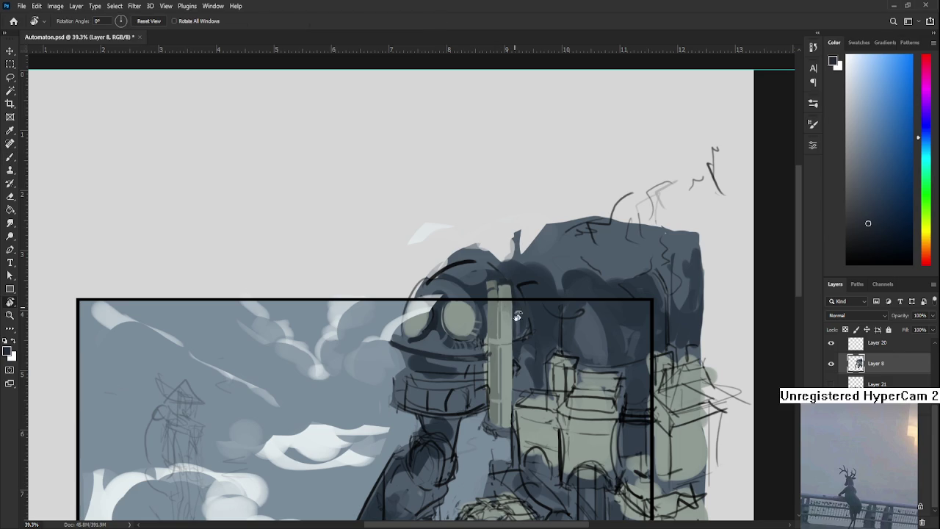
- Rotate the view steeply, sample blue-greys and the eye's neutral grey, then return the view upright
{"action": "left_click_drag", "start_coordinate": [459, 413], "coordinate": [372, 314]}
{"action": "left_click", "coordinate": [372, 329], "text": "alt"}
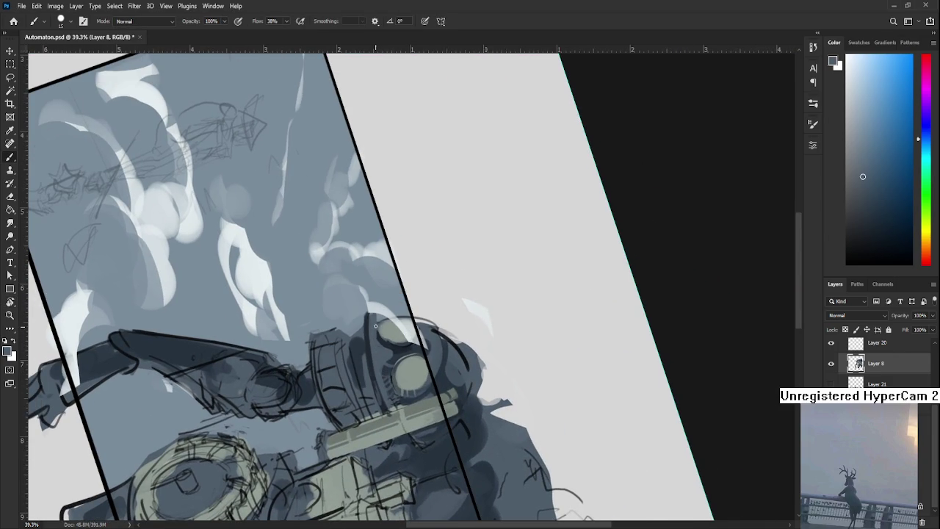
{"action": "left_click_drag", "start_coordinate": [372, 336], "coordinate": [383, 331]}
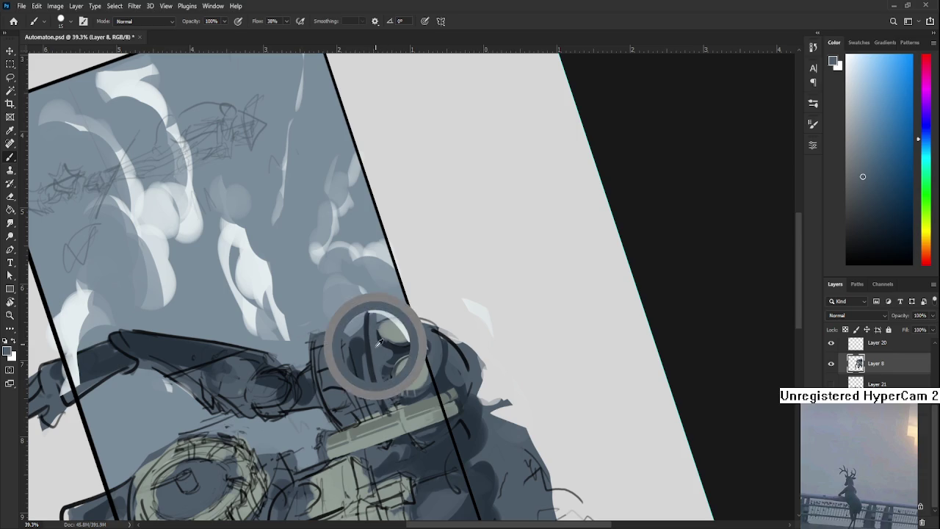
{"action": "left_click", "coordinate": [388, 329], "text": "alt"}
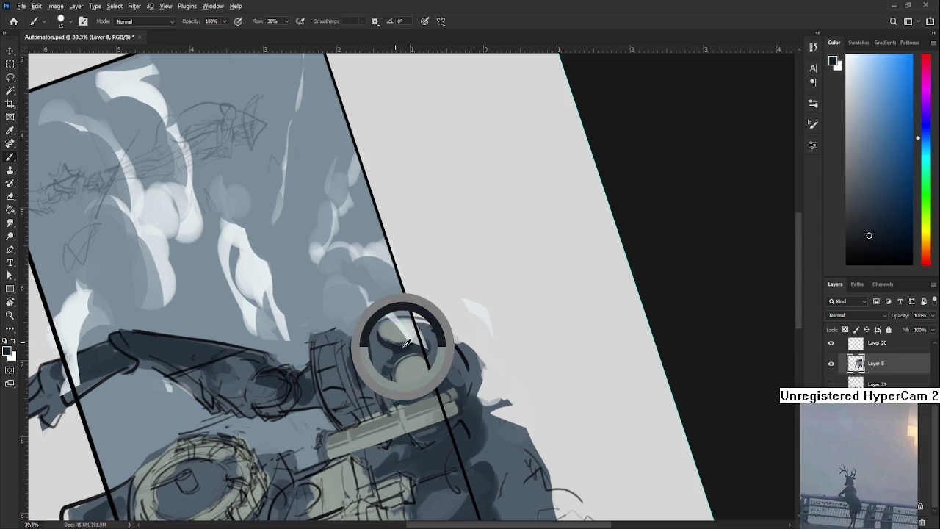
{"action": "left_click", "coordinate": [395, 337], "text": "alt"}
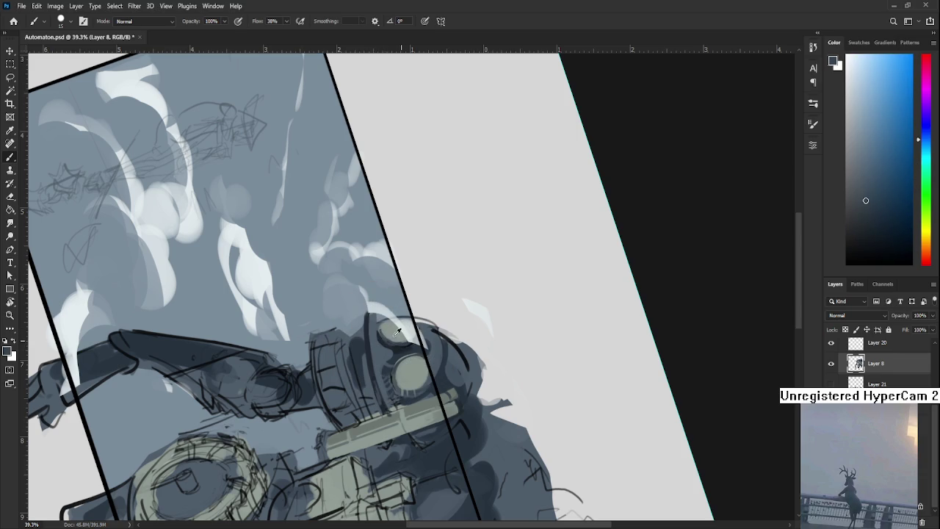
{"action": "key", "text": "r"}
{"action": "left_click_drag", "start_coordinate": [387, 331], "coordinate": [432, 312]}
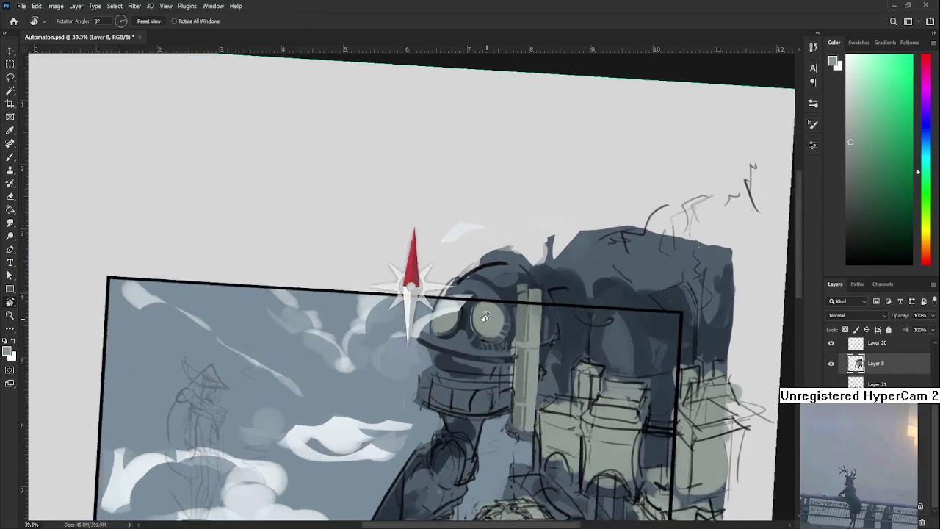
- Enlarge the brush to 125 and darken the light area left of the eye
{"action": "left_click", "coordinate": [433, 316], "text": "alt"}
{"action": "key", "text": "bracketright"}
{"action": "key", "text": "bracketright"}
{"action": "key", "text": "bracketright"}
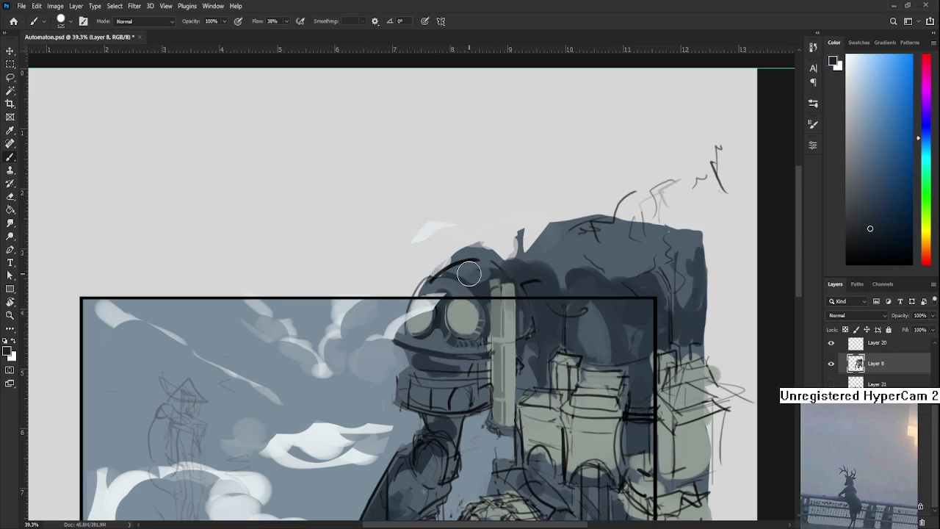
{"action": "left_click", "coordinate": [455, 333], "text": "alt"}
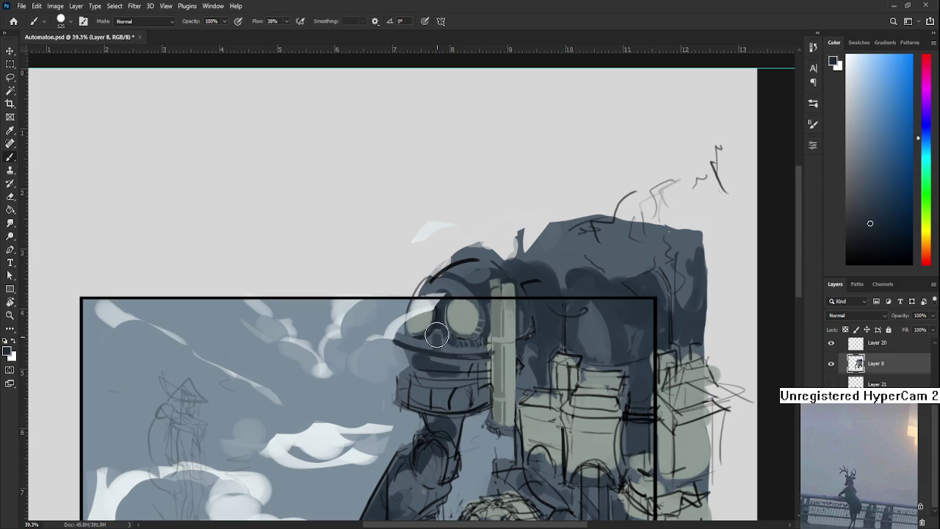
{"action": "left_click", "coordinate": [439, 337], "text": "alt"}
{"action": "left_click", "coordinate": [435, 330], "text": "alt"}
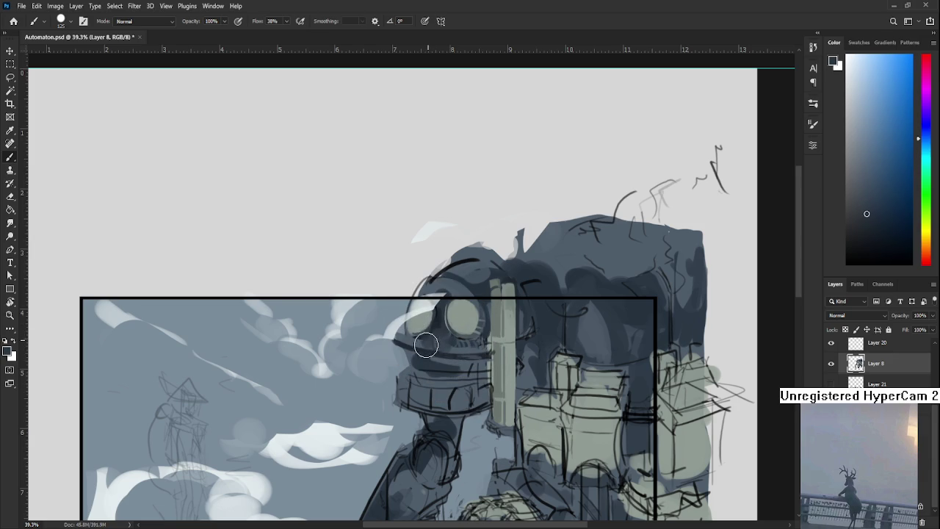
{"action": "mouse_move", "coordinate": [426, 339]}
{"action": "left_mouse_down"}
{"action": "mouse_move", "coordinate": [403, 343]}
{"action": "mouse_move", "coordinate": [428, 327]}
{"action": "left_mouse_up"}
- Sample the pale grey-green eye colour and darker head tones for the lens shading
{"action": "left_click", "coordinate": [447, 290], "text": "alt"}
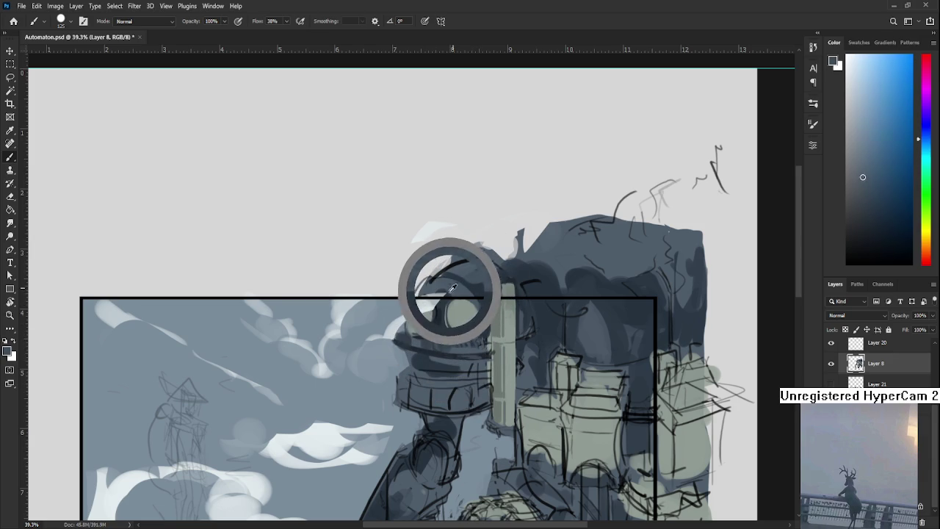
{"action": "left_click", "coordinate": [470, 287], "text": "alt"}
{"action": "left_click", "coordinate": [461, 315], "text": "alt"}
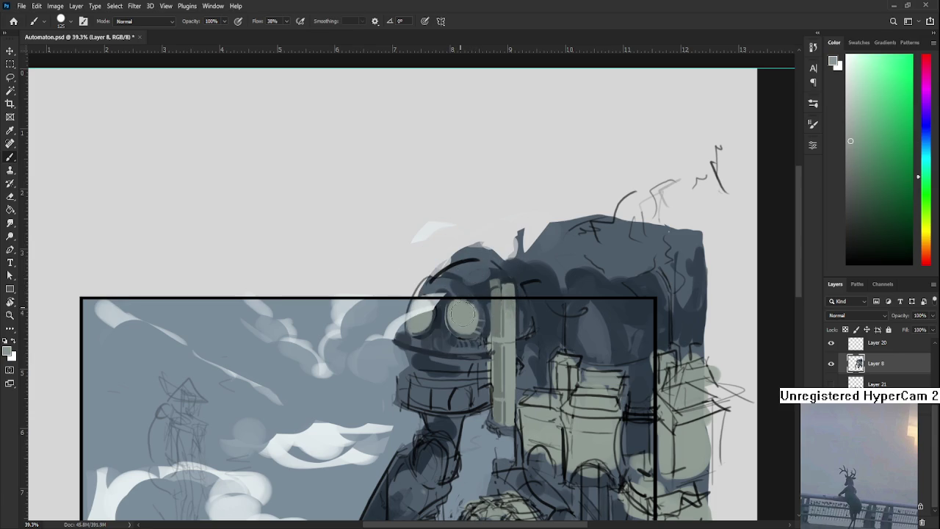
{"action": "left_click", "coordinate": [473, 312], "text": "alt"}
{"action": "left_click", "coordinate": [498, 317], "text": "alt"}
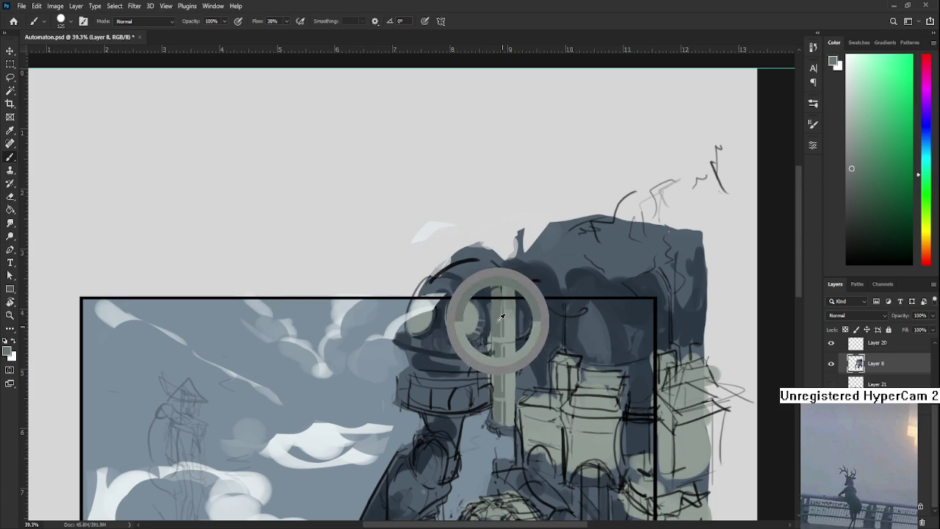
{"action": "left_click", "coordinate": [467, 319], "text": "alt"}
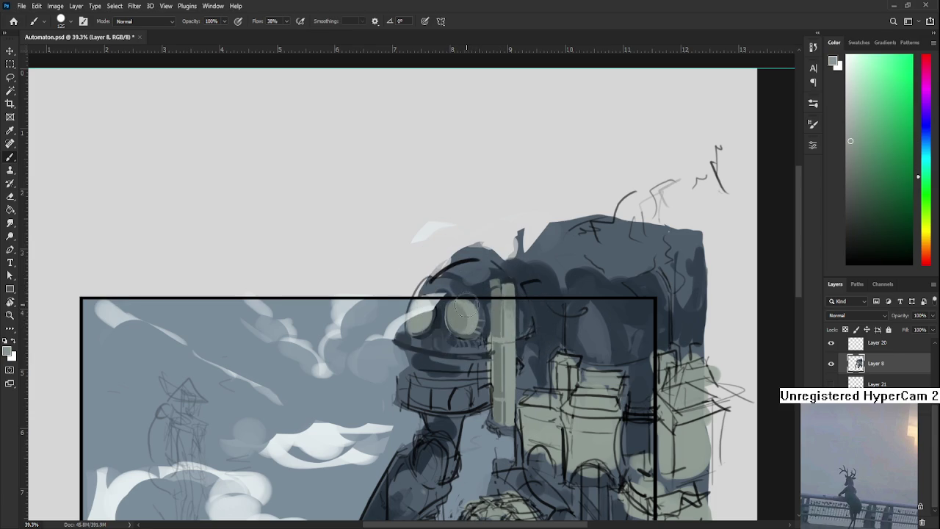
{"action": "left_click", "coordinate": [463, 323], "text": "alt"}
{"action": "left_click_drag", "start_coordinate": [463, 319], "coordinate": [449, 313]}
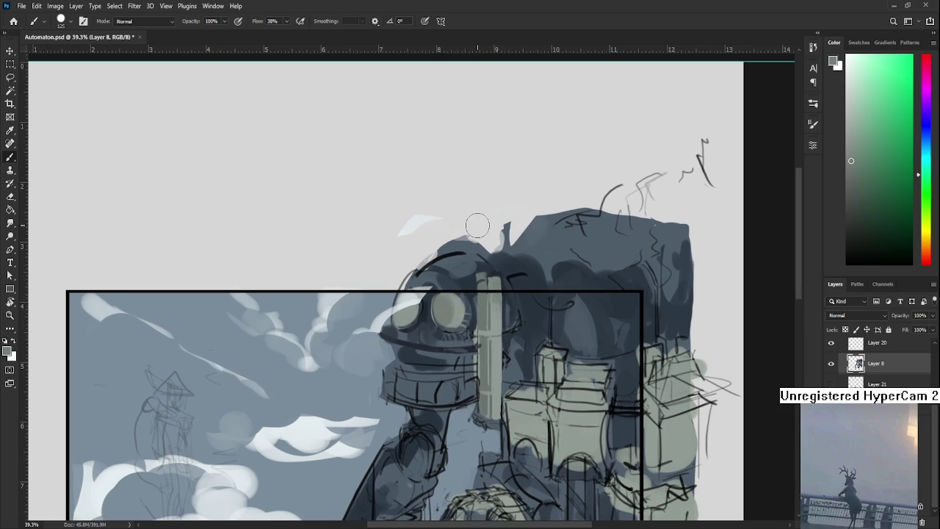
{"action": "left_click_drag", "start_coordinate": [499, 300], "coordinate": [468, 292]}
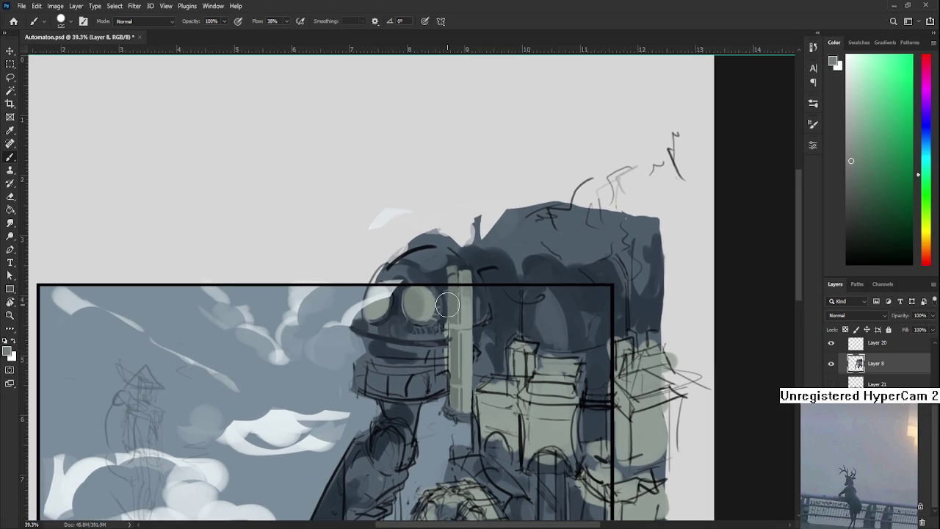
- Shrink the brush to 45 and paint a stroke across the robot's head
{"action": "left_click", "coordinate": [415, 333], "text": "alt"}
{"action": "key", "text": "bracketleft"}
{"action": "key", "text": "bracketleft"}
{"action": "key", "text": "bracketleft"}
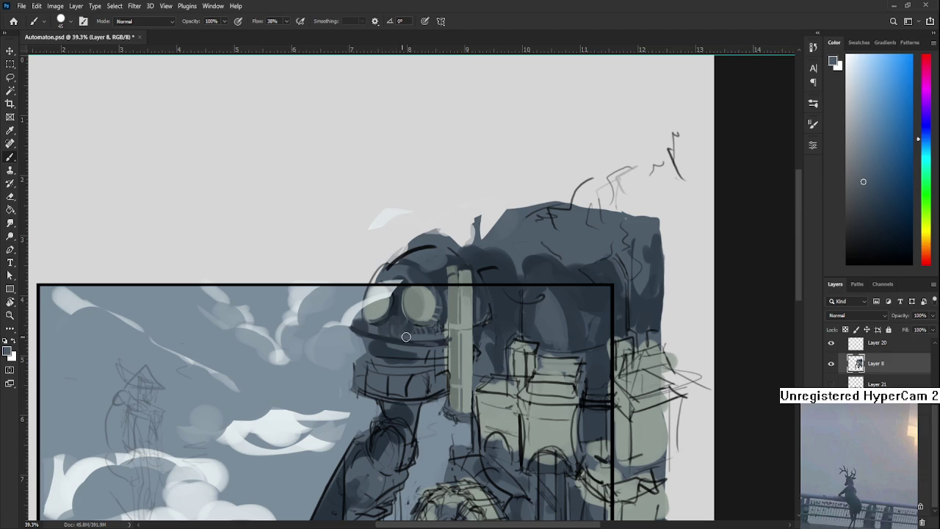
{"action": "left_click", "coordinate": [416, 331], "text": "alt"}
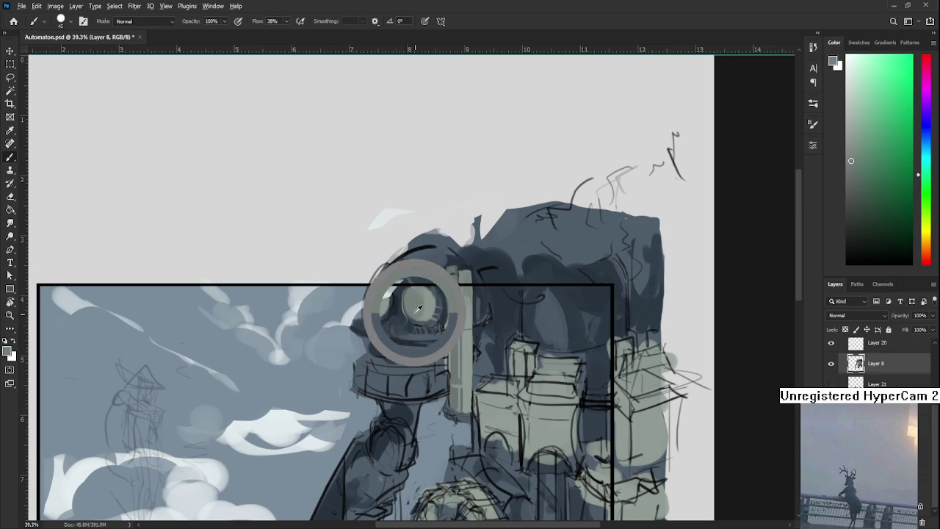
{"action": "left_click", "coordinate": [416, 332], "text": "alt"}
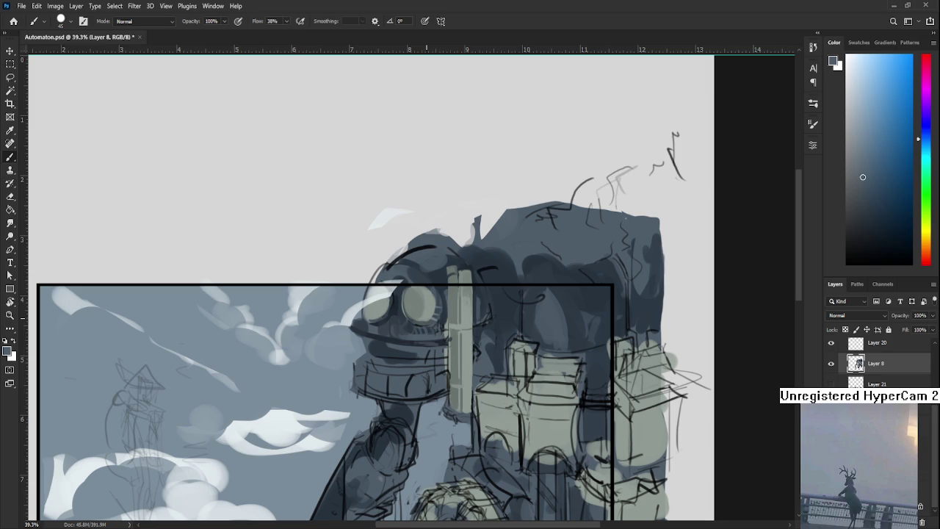
{"action": "left_click_drag", "start_coordinate": [397, 342], "coordinate": [373, 352]}
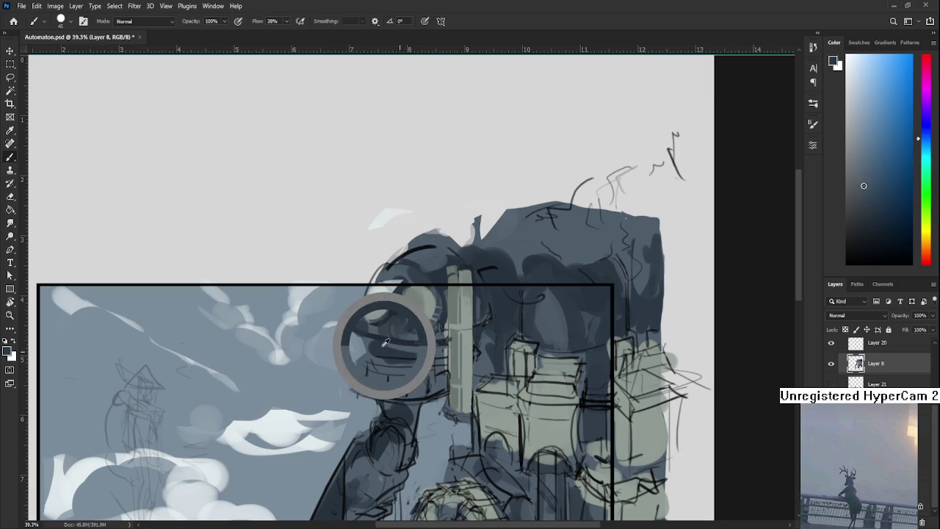
- Build the dark band below the eyes using several sampled head shades
{"action": "left_click", "coordinate": [373, 353], "text": "alt"}
{"action": "left_click", "coordinate": [382, 344], "text": "alt"}
{"action": "left_click", "coordinate": [402, 345], "text": "alt"}
{"action": "left_click", "coordinate": [406, 345], "text": "alt"}
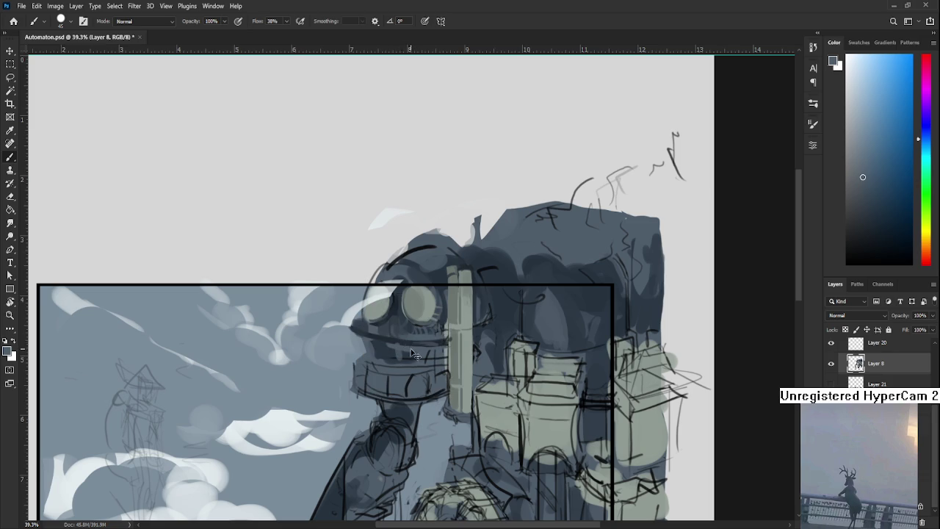
{"action": "left_click", "coordinate": [404, 344], "text": "alt"}
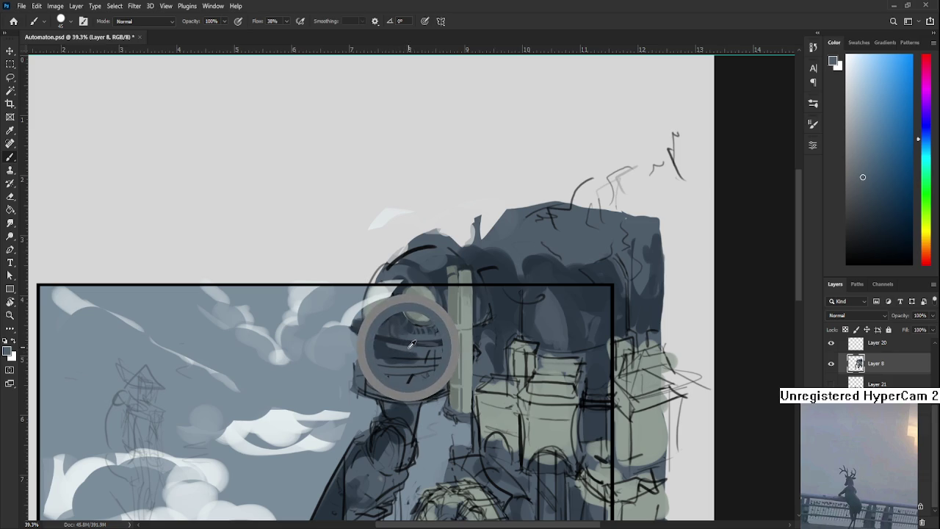
{"action": "left_click", "coordinate": [399, 355], "text": "alt"}
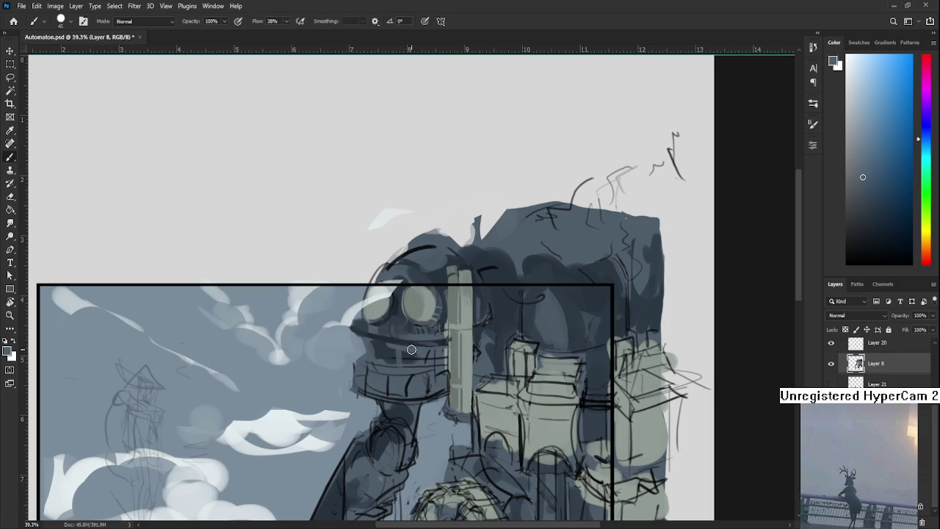
{"action": "left_click", "coordinate": [412, 360], "text": "alt"}
{"action": "left_click", "coordinate": [422, 363], "text": "alt"}
{"action": "left_click", "coordinate": [409, 349], "text": "alt"}
{"action": "left_click", "coordinate": [392, 346], "text": "alt"}
- Add shadow and highlight marks along the band with alternating dark and light head tones
{"action": "left_click", "coordinate": [410, 352], "text": "alt"}
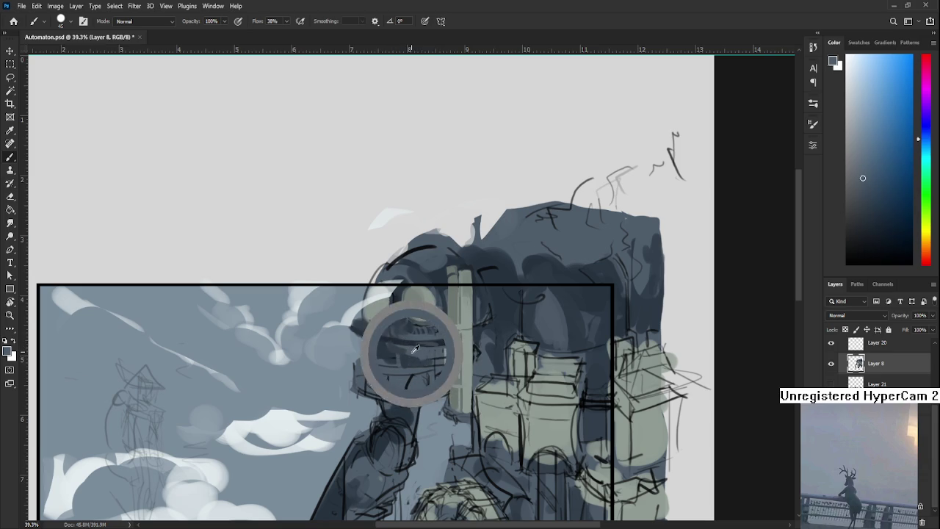
{"action": "left_click", "coordinate": [410, 350], "text": "alt"}
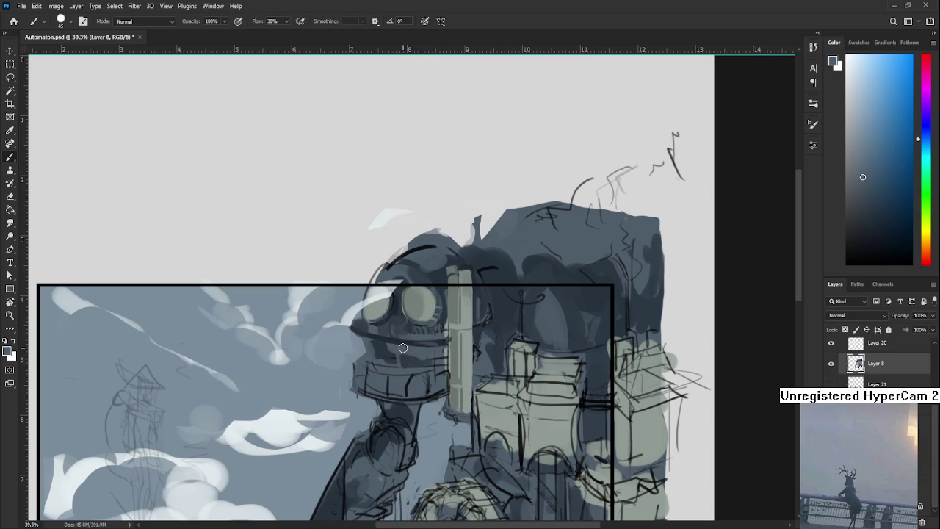
{"action": "left_click", "coordinate": [415, 349], "text": "alt"}
{"action": "left_click", "coordinate": [401, 349], "text": "alt"}
{"action": "left_click", "coordinate": [399, 348], "text": "alt"}
{"action": "left_click", "coordinate": [417, 359], "text": "alt"}
{"action": "left_click", "coordinate": [403, 360], "text": "alt"}
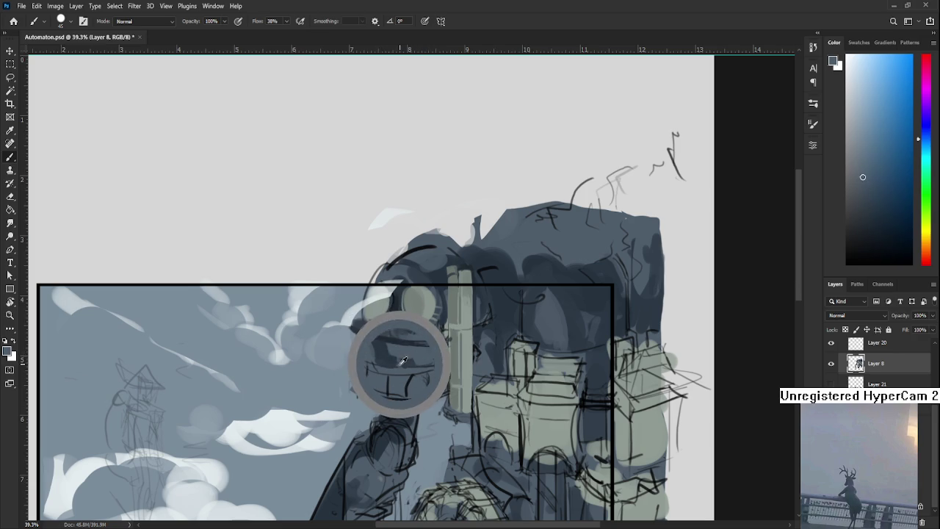
{"action": "left_click", "coordinate": [389, 344], "text": "alt"}
{"action": "left_click", "coordinate": [379, 347], "text": "alt"}
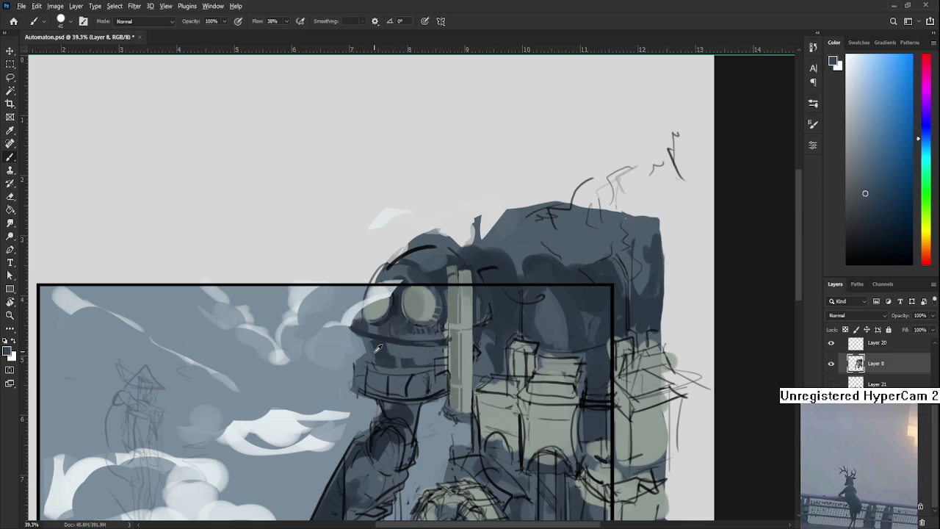
{"action": "left_click", "coordinate": [360, 346], "text": "alt"}
- Resize the brush to 10 then 20 and paint light and dark tones on the head's left side
{"action": "key", "text": "bracketleft"}
{"action": "key", "text": "bracketleft"}
{"action": "key", "text": "bracketleft"}
{"action": "left_click", "coordinate": [387, 346], "text": "alt"}
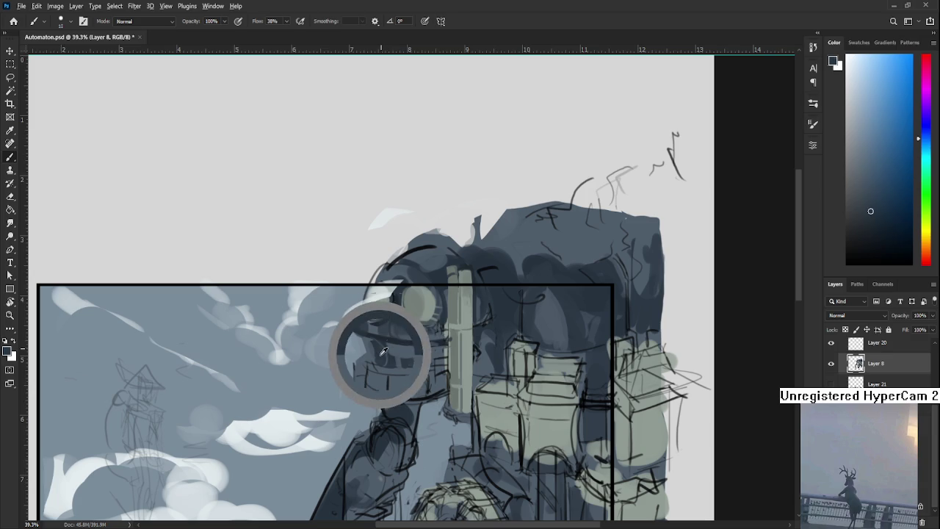
{"action": "key", "text": "bracketright"}
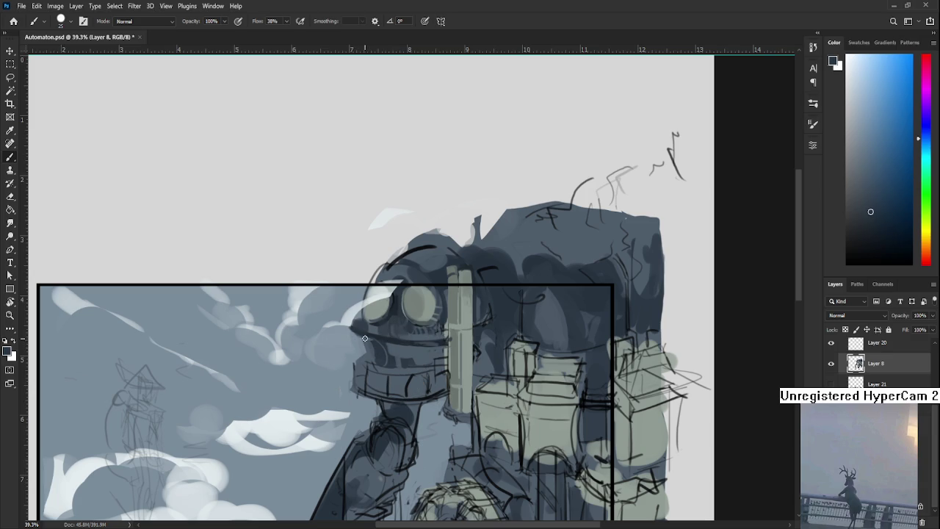
{"action": "left_click", "coordinate": [369, 350], "text": "alt"}
{"action": "left_click", "coordinate": [382, 353], "text": "alt"}
{"action": "left_click", "coordinate": [368, 351], "text": "alt"}
{"action": "left_click", "coordinate": [373, 341], "text": "alt"}
{"action": "left_click", "coordinate": [372, 345], "text": "alt"}
- Crisp up the ring line under the eyes with nearby mid-dark and light head tones
{"action": "left_click", "coordinate": [379, 352], "text": "alt"}
{"action": "left_click", "coordinate": [370, 352], "text": "alt"}
{"action": "left_click", "coordinate": [377, 346], "text": "alt"}
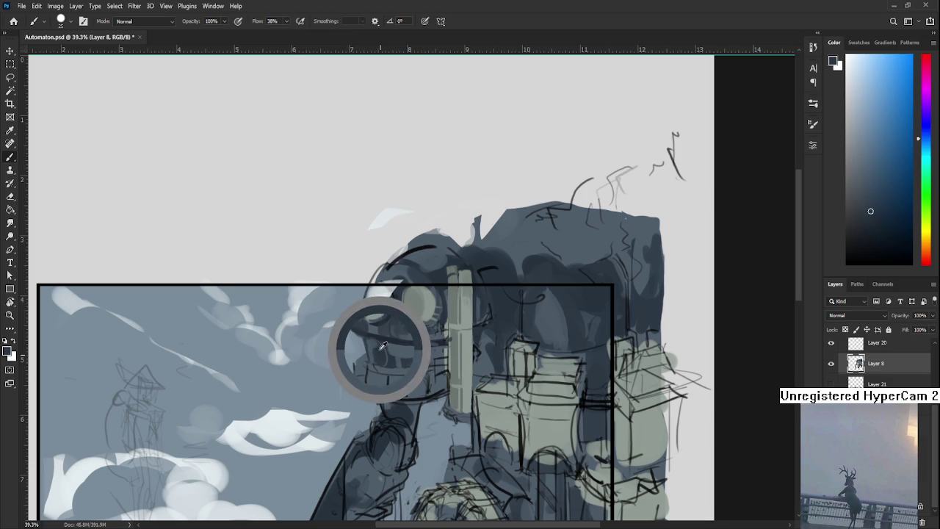
{"action": "left_click", "coordinate": [378, 353], "text": "alt"}
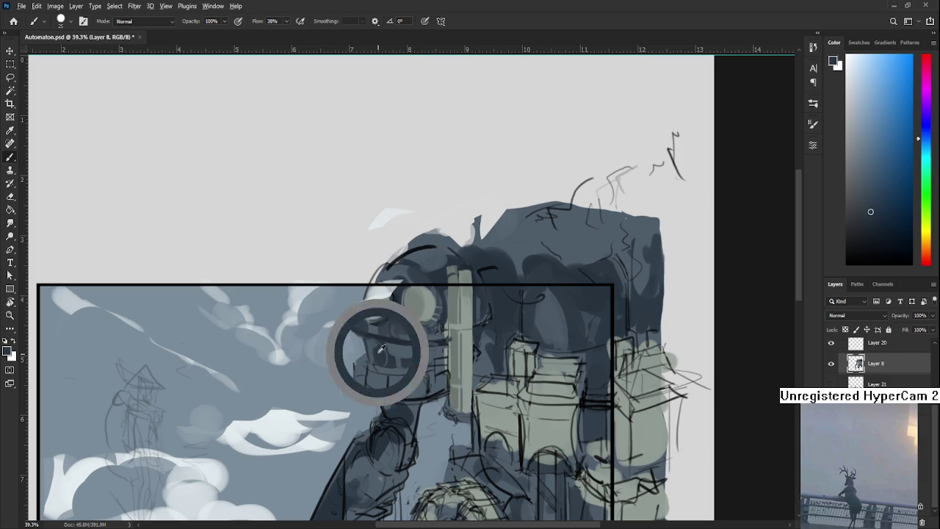
{"action": "left_click", "coordinate": [374, 344], "text": "alt"}
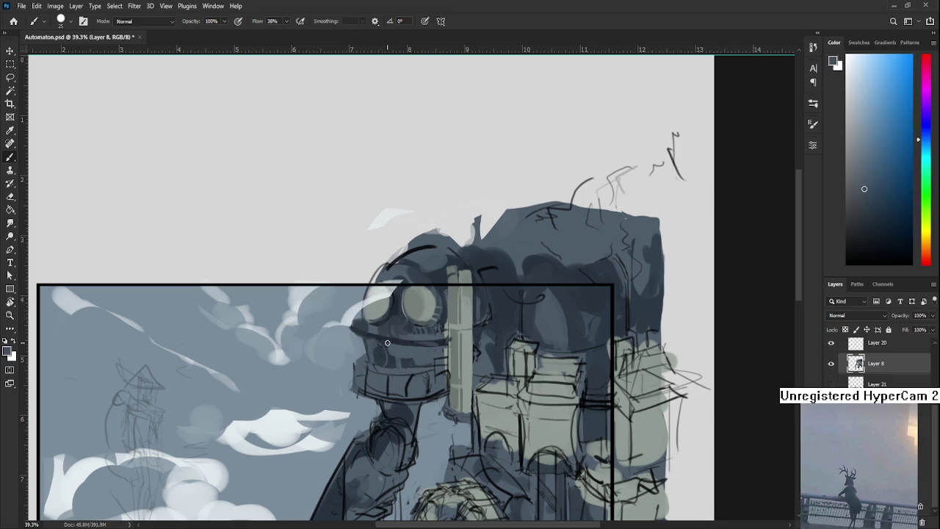
{"action": "left_click", "coordinate": [383, 346], "text": "alt"}
{"action": "left_click", "coordinate": [382, 350], "text": "alt"}
- Erase along the head's left edge with a larger eraser, setting the brush to 20
{"action": "key", "text": "e"}
{"action": "key", "text": "bracketright"}
{"action": "key", "text": "bracketright"}
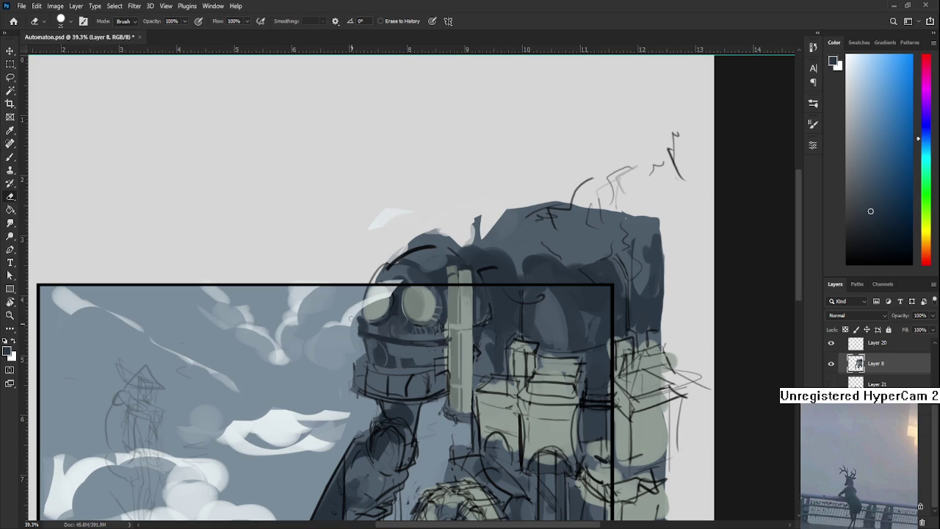
{"action": "left_click_drag", "start_coordinate": [360, 314], "coordinate": [360, 325]}
{"action": "key", "text": "b"}
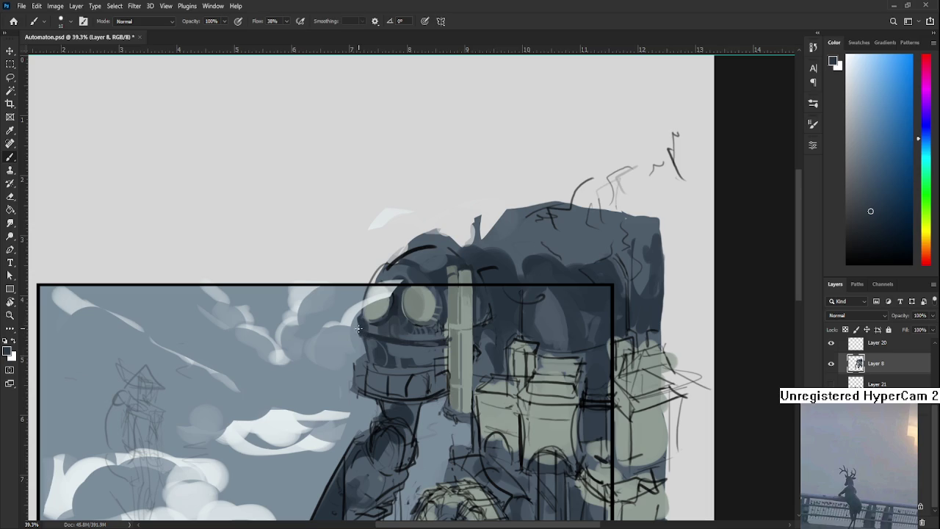
{"action": "key", "text": "bracketright"}
{"action": "key", "text": "e"}
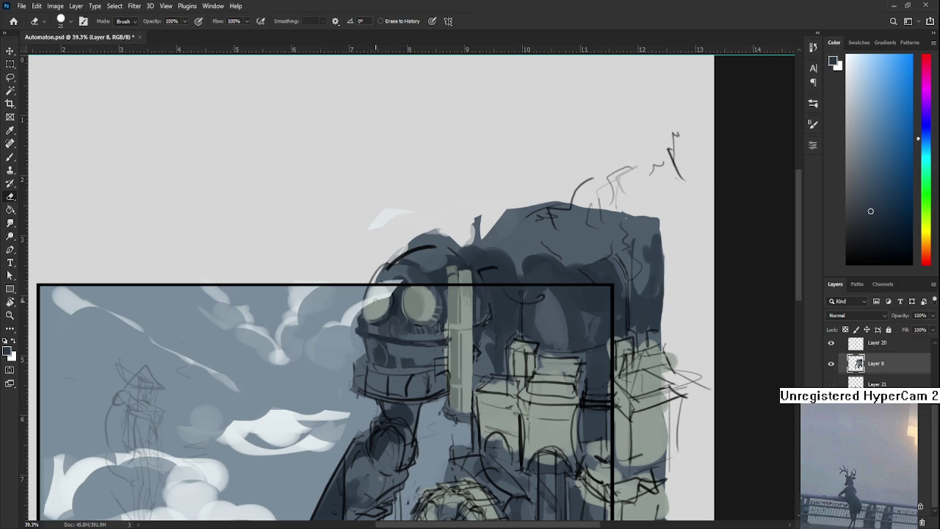
{"action": "key", "text": "b"}
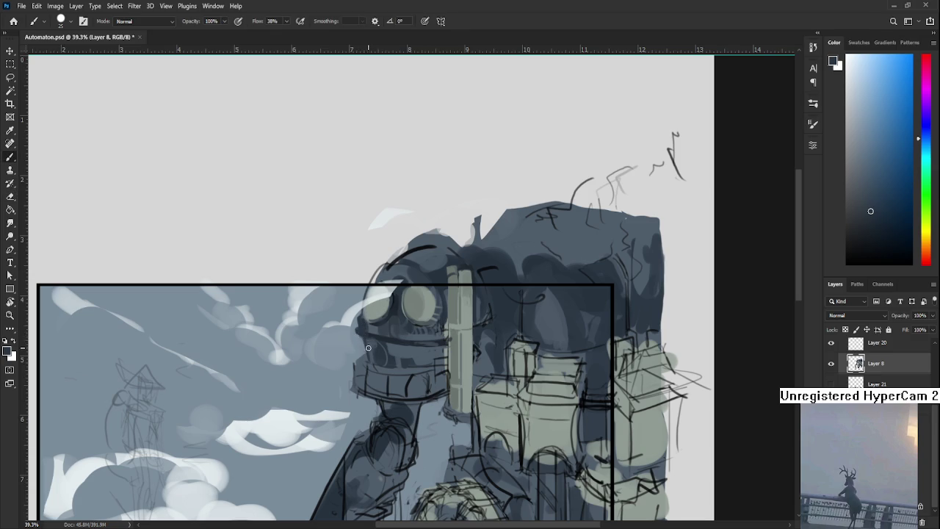
- Paint darker eye rims and light grey-green lens fills, with a near-black blue for outlines
{"action": "left_click", "coordinate": [369, 349], "text": "alt"}
{"action": "left_click", "coordinate": [382, 327], "text": "alt"}
{"action": "left_click", "coordinate": [383, 324], "text": "alt"}
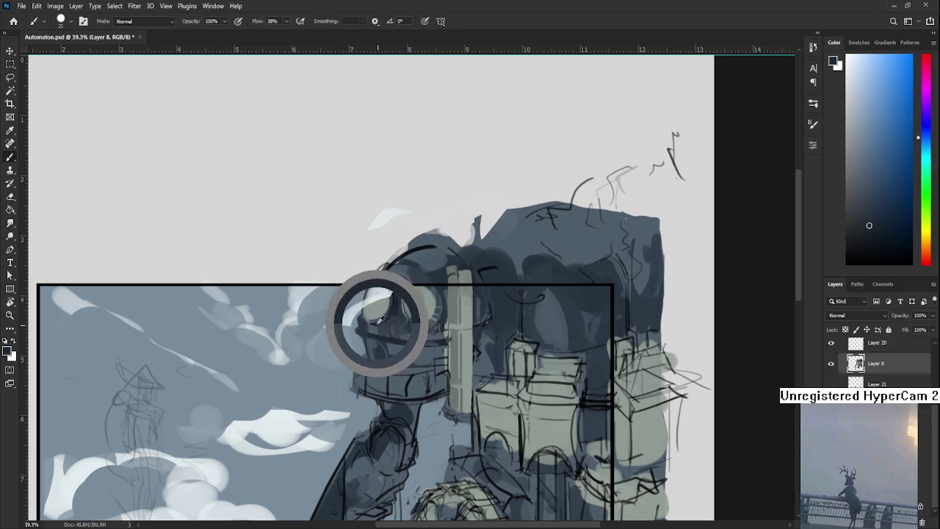
{"action": "left_click", "coordinate": [383, 326], "text": "alt"}
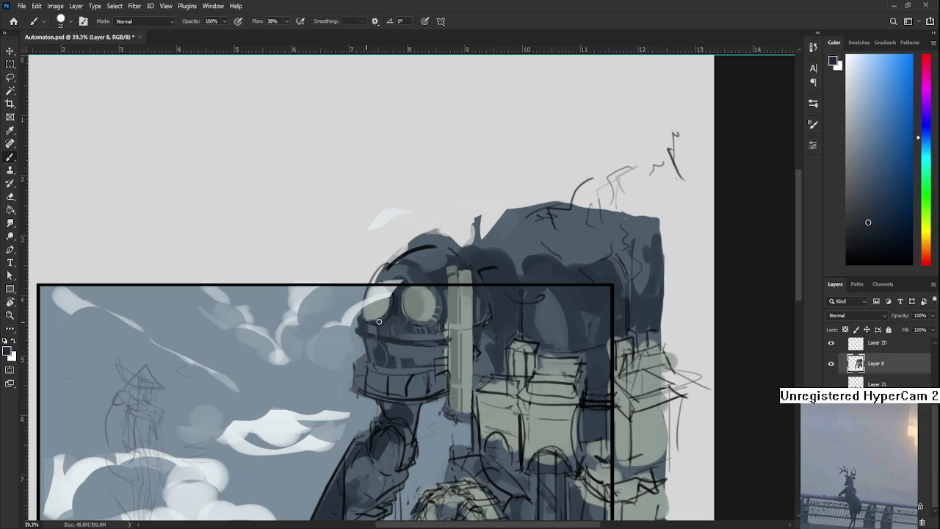
{"action": "left_click", "coordinate": [364, 322], "text": "alt"}
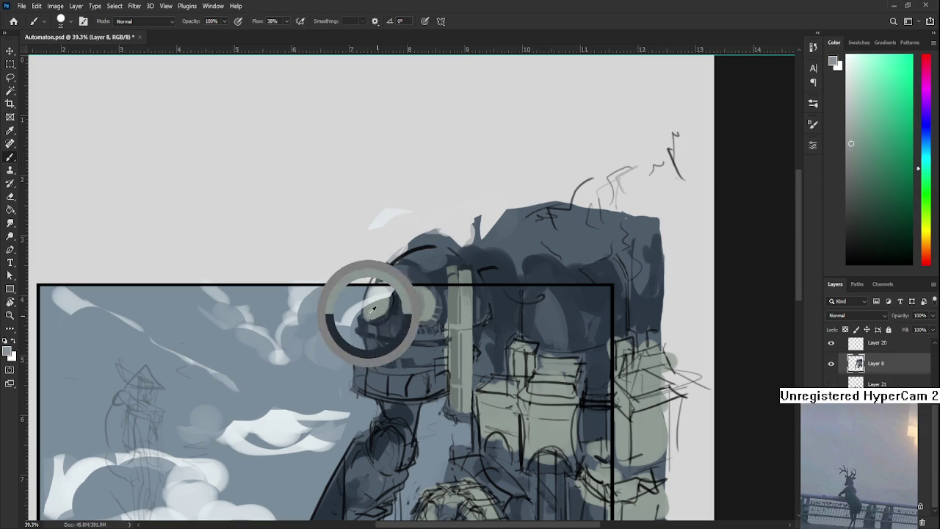
{"action": "left_click", "coordinate": [389, 301], "text": "alt"}
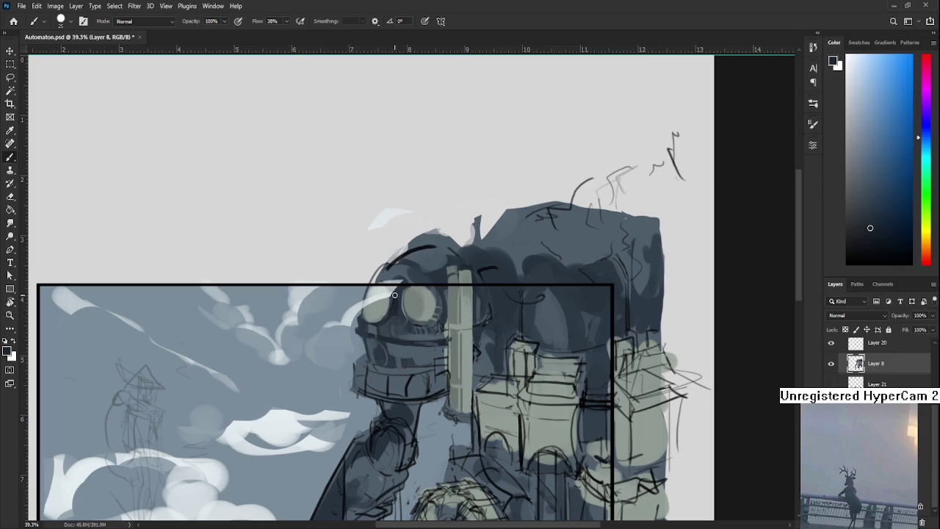
{"action": "left_click", "coordinate": [373, 316], "text": "alt"}
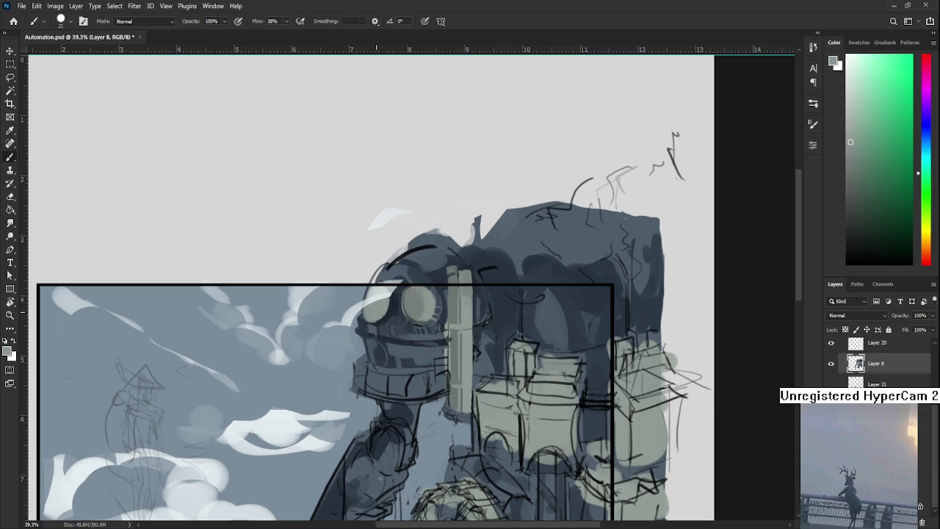
{"action": "left_click", "coordinate": [376, 322], "text": "alt"}
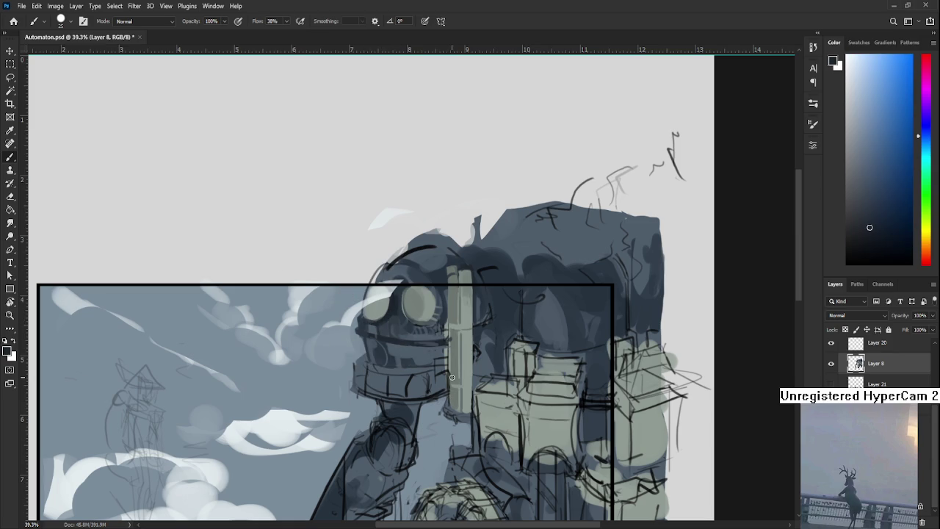
- Sample the lens grey-green and the dark blue-grey head colour near the eye
{"action": "left_click", "coordinate": [440, 302], "text": "alt"}
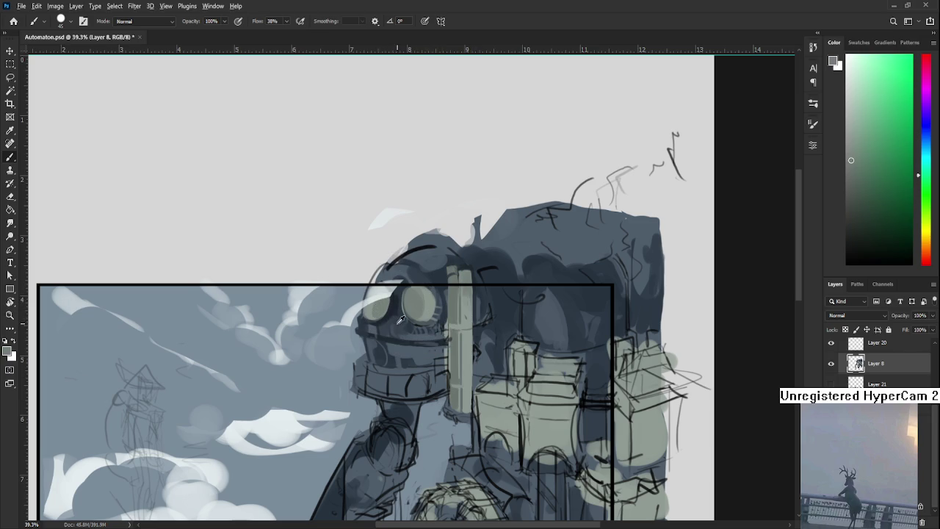
{"action": "left_click", "coordinate": [399, 309], "text": "alt"}
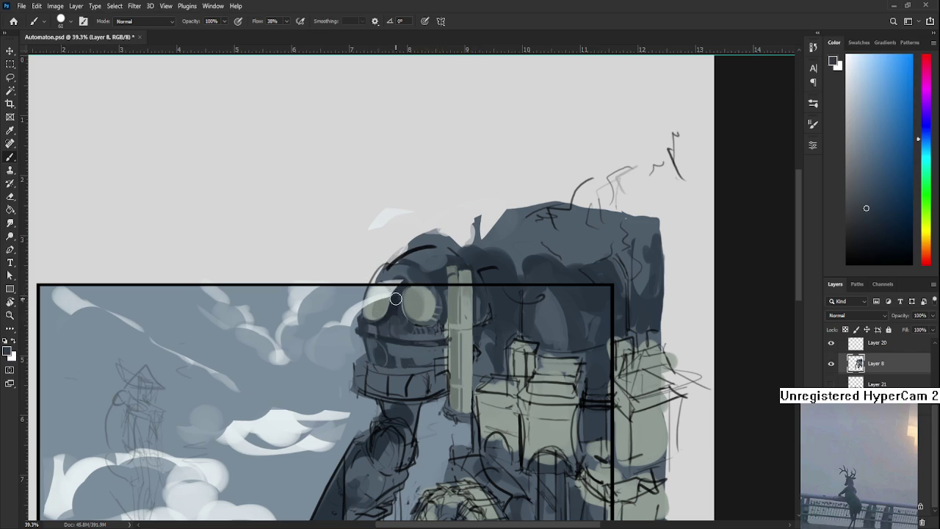
{"action": "left_click", "coordinate": [398, 305], "text": "alt"}
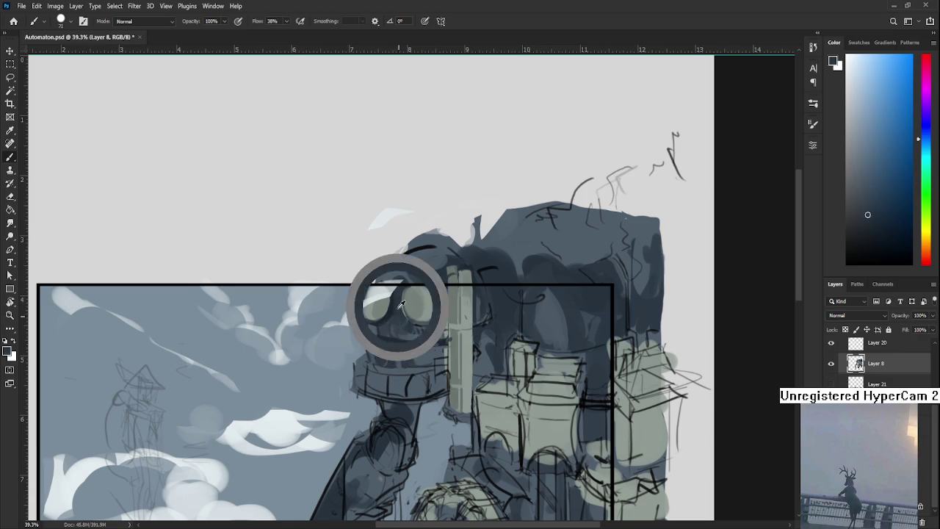
{"action": "scroll", "coordinate": [397, 301], "scroll_direction": "down", "scroll_amount": 2}
- Sample lighter blue-grey tones from around the robot's head and eyes
{"action": "left_click", "coordinate": [402, 311], "text": "alt"}
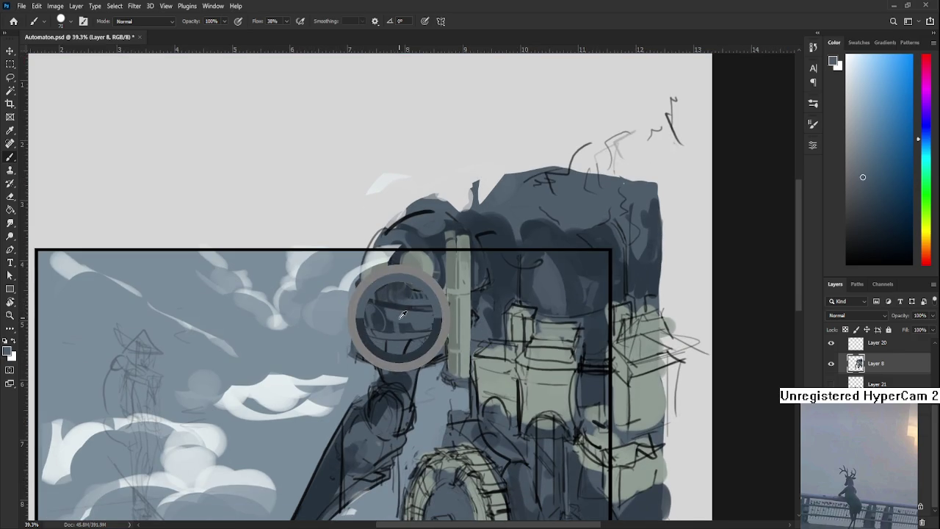
{"action": "left_click", "coordinate": [399, 305], "text": "alt"}
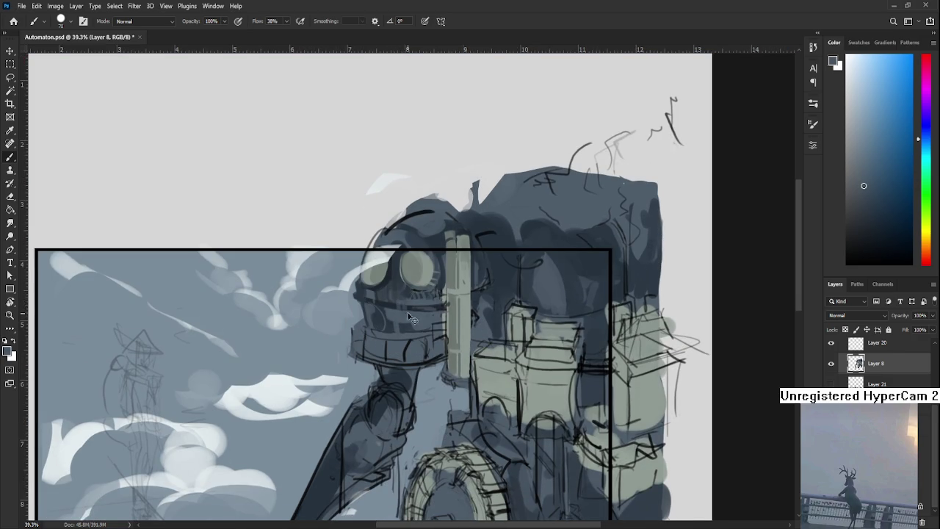
{"action": "left_click", "coordinate": [409, 310], "text": "alt"}
{"action": "left_click", "coordinate": [417, 299], "text": "alt"}
{"action": "left_click_drag", "start_coordinate": [447, 306], "coordinate": [451, 329]}
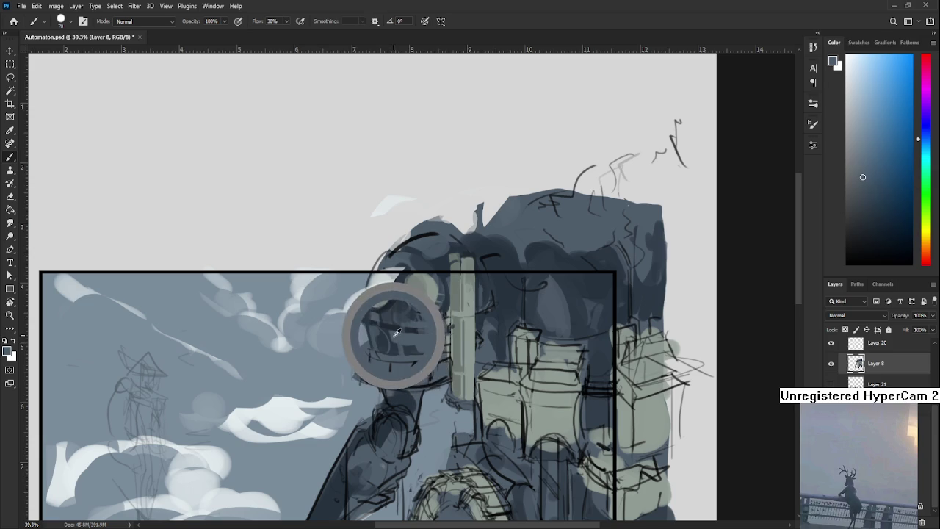
- Shade the head with alternating darker and lighter blue-greys sampled from it
{"action": "left_click", "coordinate": [388, 334], "text": "alt"}
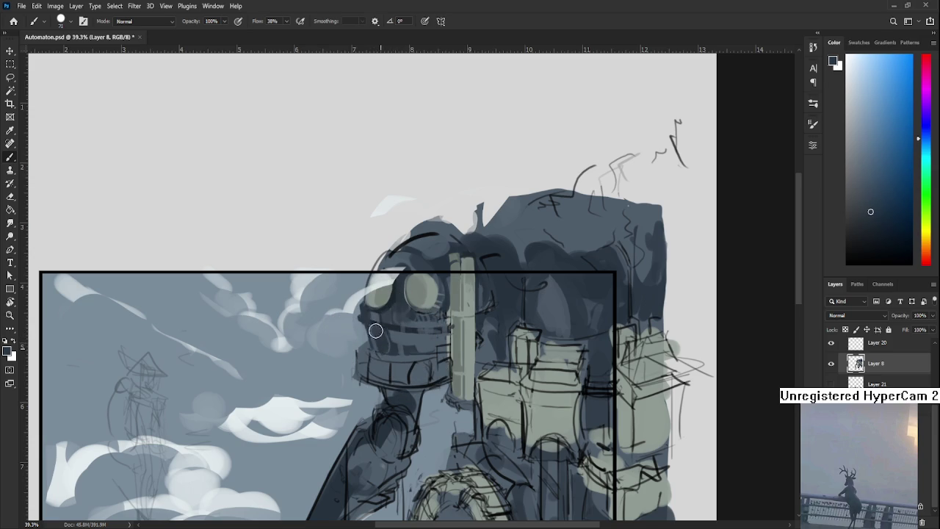
{"action": "left_click", "coordinate": [442, 337], "text": "alt"}
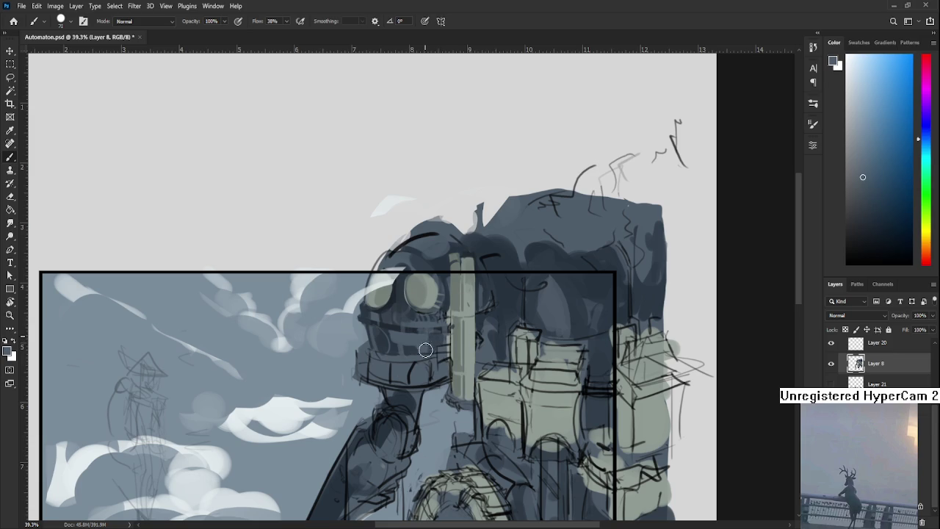
{"action": "left_click", "coordinate": [408, 339], "text": "alt"}
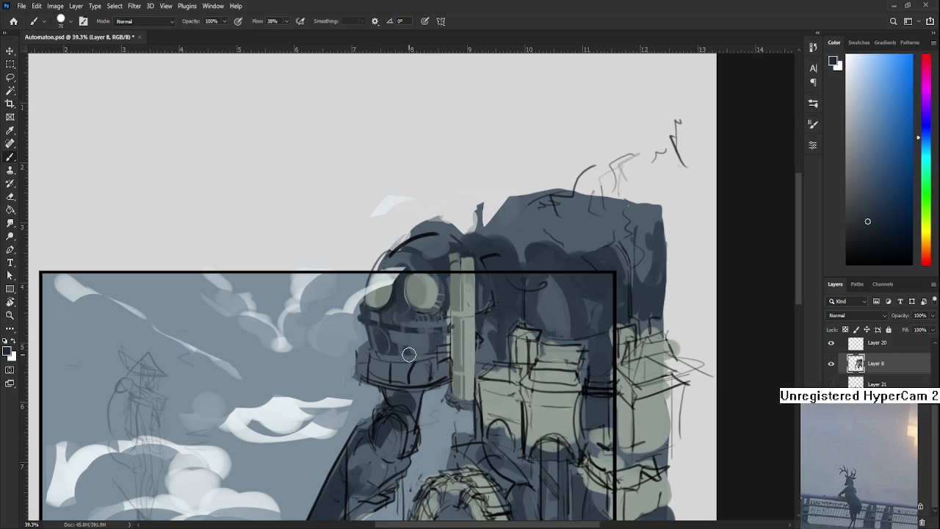
{"action": "left_click", "coordinate": [415, 342], "text": "alt"}
{"action": "left_click", "coordinate": [418, 338], "text": "alt"}
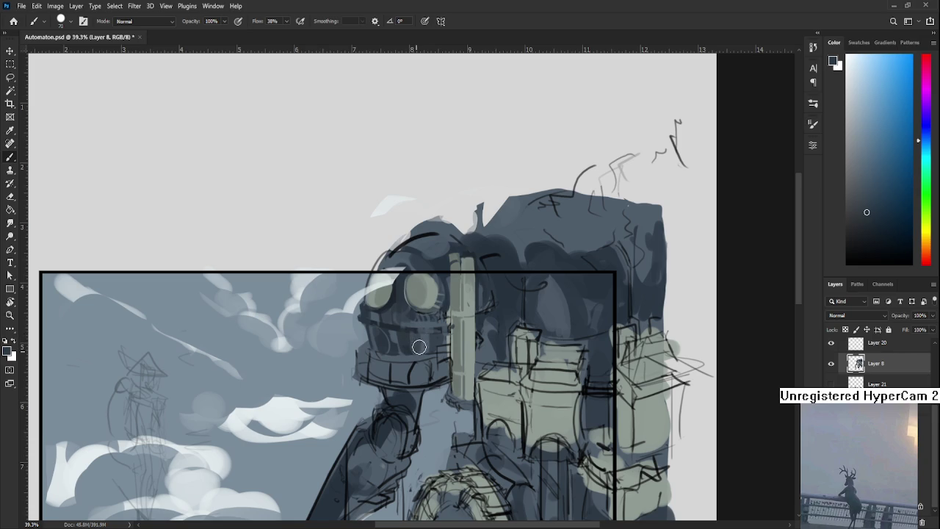
{"action": "left_click", "coordinate": [426, 354], "text": "alt"}
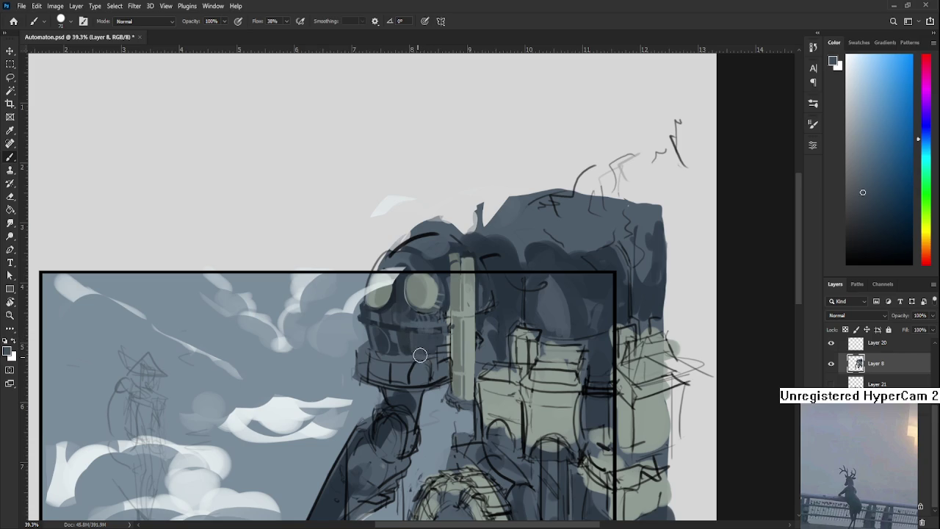
{"action": "left_click", "coordinate": [426, 351], "text": "alt"}
{"action": "left_click", "coordinate": [426, 363], "text": "alt"}
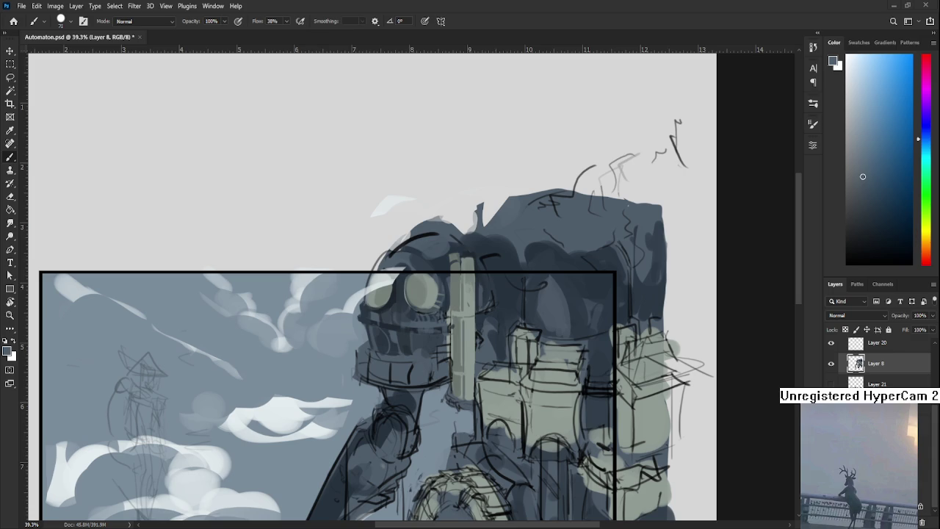
- Darken the left side of the head with sampled darker shades
{"action": "left_click_drag", "start_coordinate": [402, 334], "coordinate": [383, 310]}
{"action": "left_click", "coordinate": [395, 317], "text": "alt"}
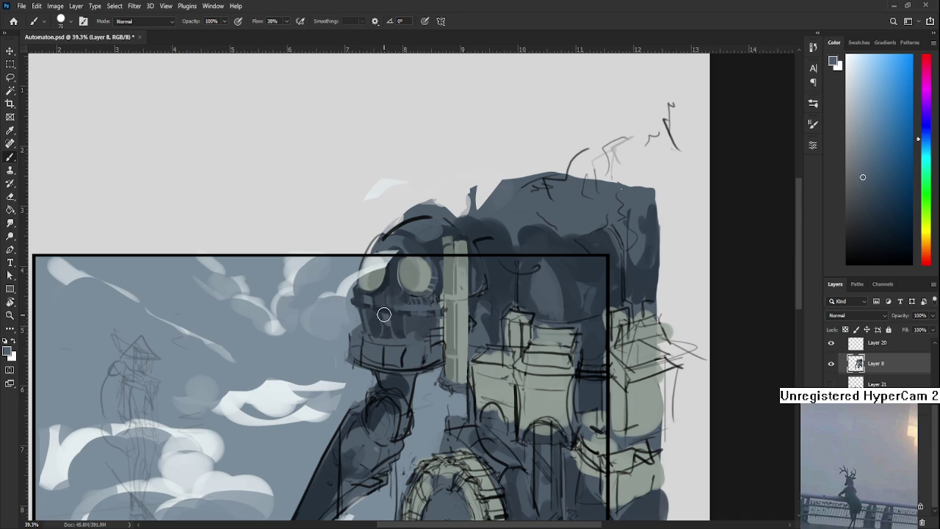
{"action": "left_click_drag", "start_coordinate": [373, 308], "coordinate": [377, 312]}
{"action": "left_click", "coordinate": [390, 315], "text": "alt"}
{"action": "left_click", "coordinate": [383, 313], "text": "alt"}
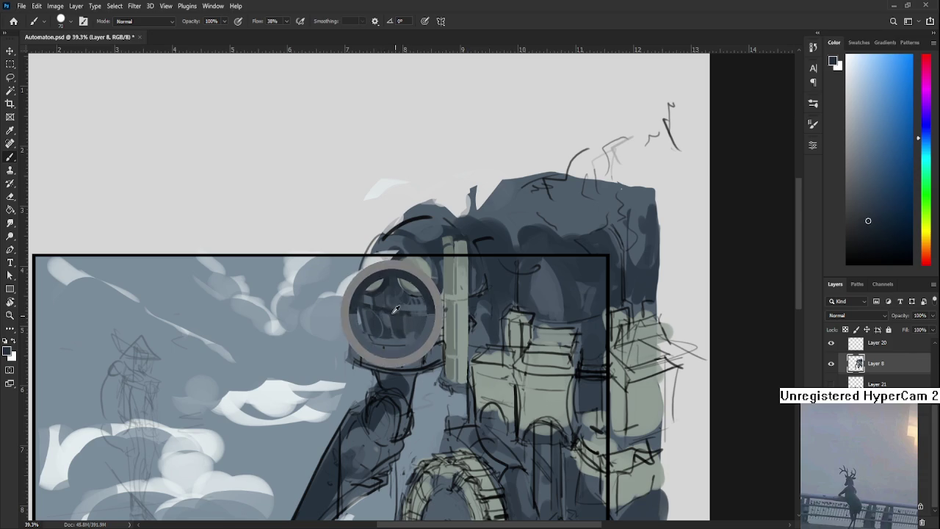
{"action": "left_click_drag", "start_coordinate": [395, 313], "coordinate": [398, 341]}
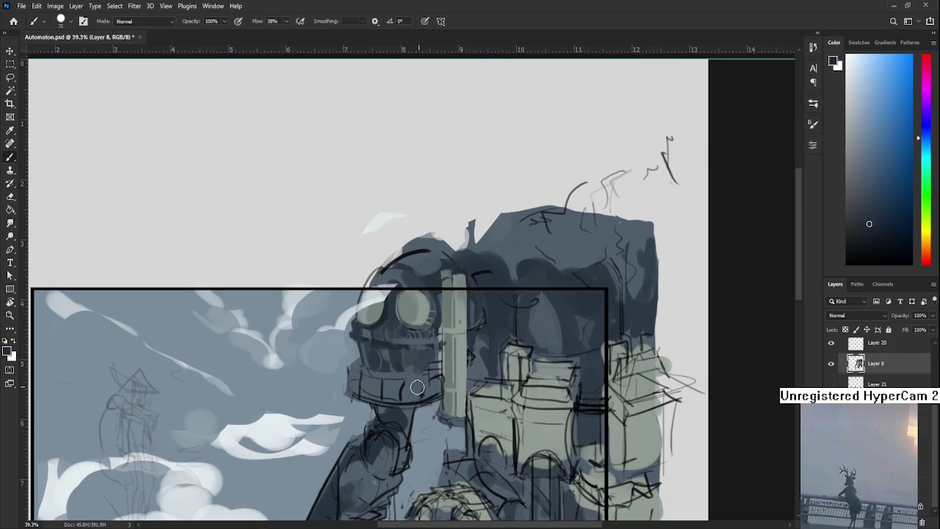
- Paint dark strokes along the jaw band and add lighter segment marks
{"action": "left_click", "coordinate": [397, 340], "text": "alt"}
{"action": "mouse_move", "coordinate": [354, 377]}
{"action": "left_mouse_down"}
{"action": "mouse_move", "coordinate": [351, 391]}
{"action": "mouse_move", "coordinate": [391, 396]}
{"action": "mouse_move", "coordinate": [432, 397]}
{"action": "mouse_move", "coordinate": [424, 390]}
{"action": "mouse_move", "coordinate": [438, 383]}
{"action": "left_mouse_up"}
{"action": "left_click", "coordinate": [412, 385], "text": "alt"}
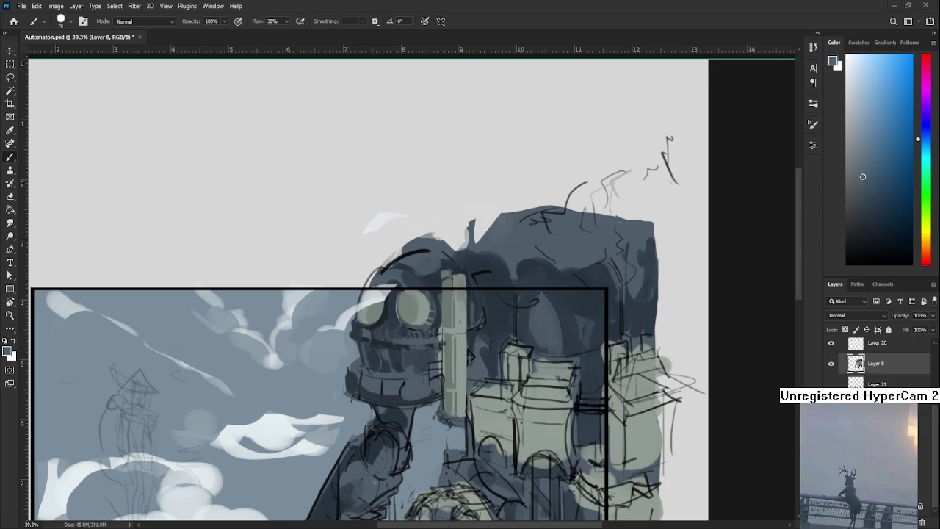
{"action": "left_click", "coordinate": [400, 335], "text": "alt"}
{"action": "scroll", "coordinate": [420, 397], "scroll_direction": "up", "scroll_amount": 1}
{"action": "left_click", "coordinate": [408, 364], "text": "alt"}
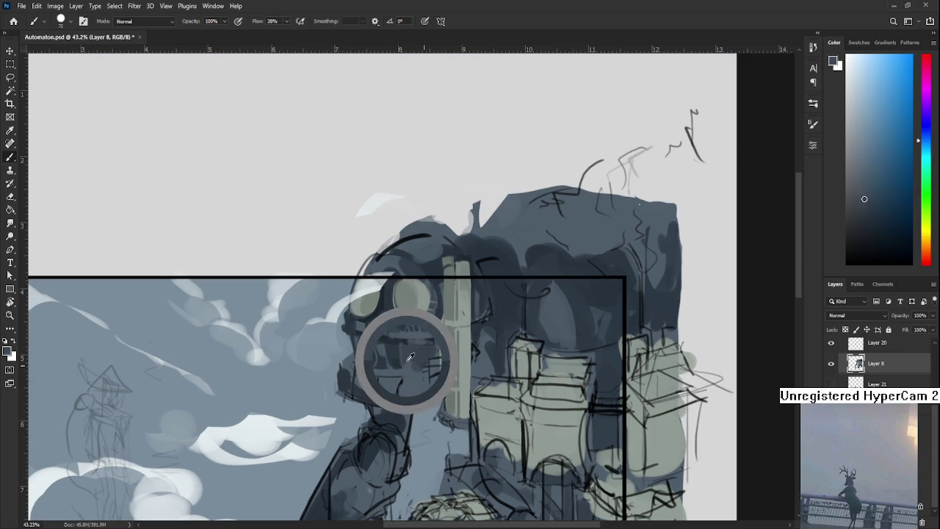
{"action": "left_click", "coordinate": [391, 337], "text": "alt"}
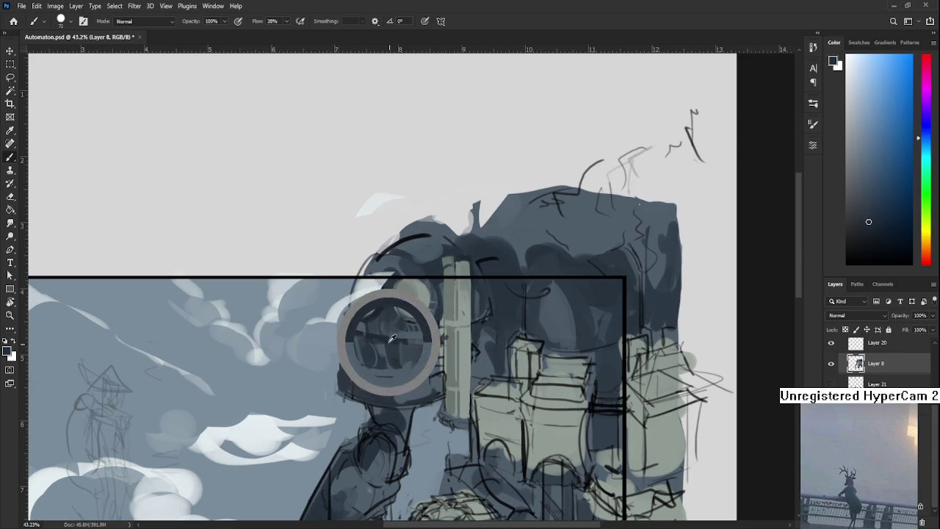
- Shrink the brush to size 40 and sample tones from the collar band
{"action": "key", "text": "bracketleft"}
{"action": "key", "text": "bracketleft"}
{"action": "key", "text": "bracketleft"}
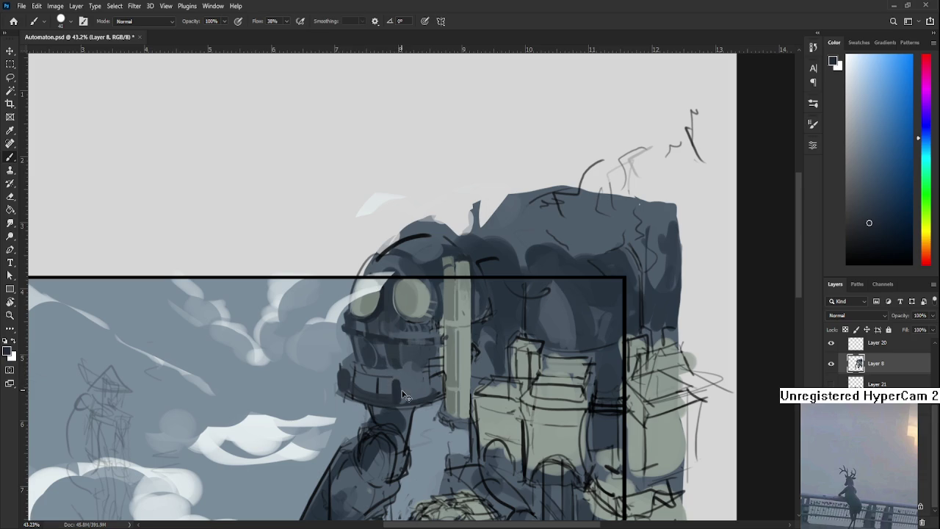
{"action": "left_click", "coordinate": [406, 376], "text": "alt"}
{"action": "left_click", "coordinate": [411, 377], "text": "alt"}
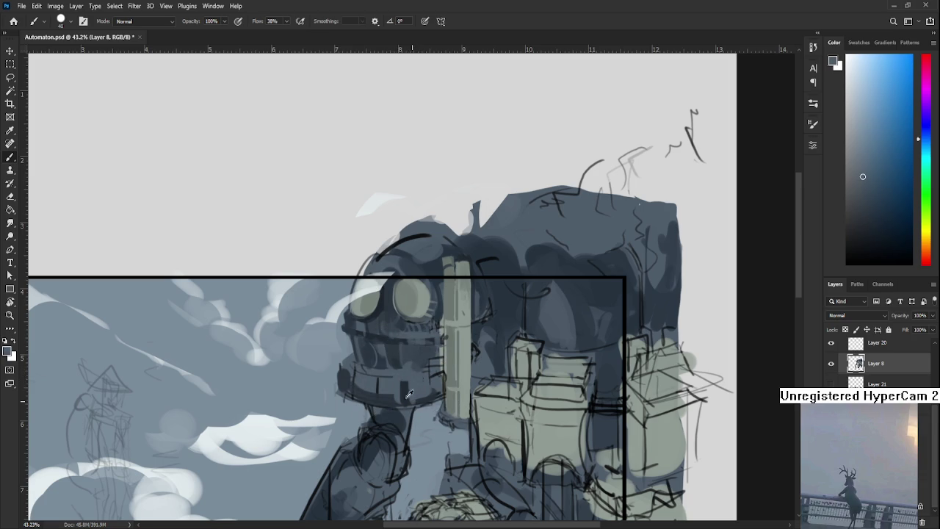
{"action": "left_click", "coordinate": [403, 378], "text": "alt"}
{"action": "left_click", "coordinate": [399, 377], "text": "alt"}
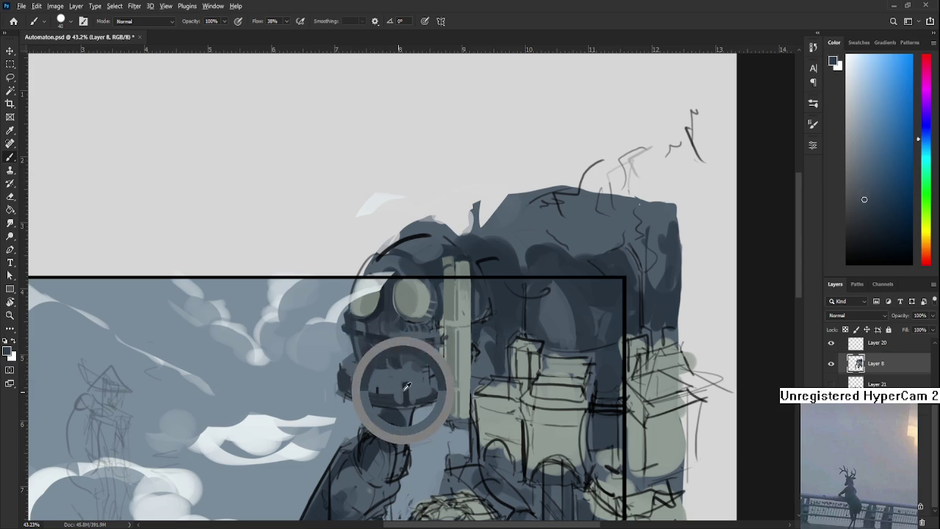
- Tilt the view to paint the band at an angle, then rotate it back to level
{"action": "key", "text": "r"}
{"action": "left_click_drag", "start_coordinate": [459, 390], "coordinate": [349, 411]}
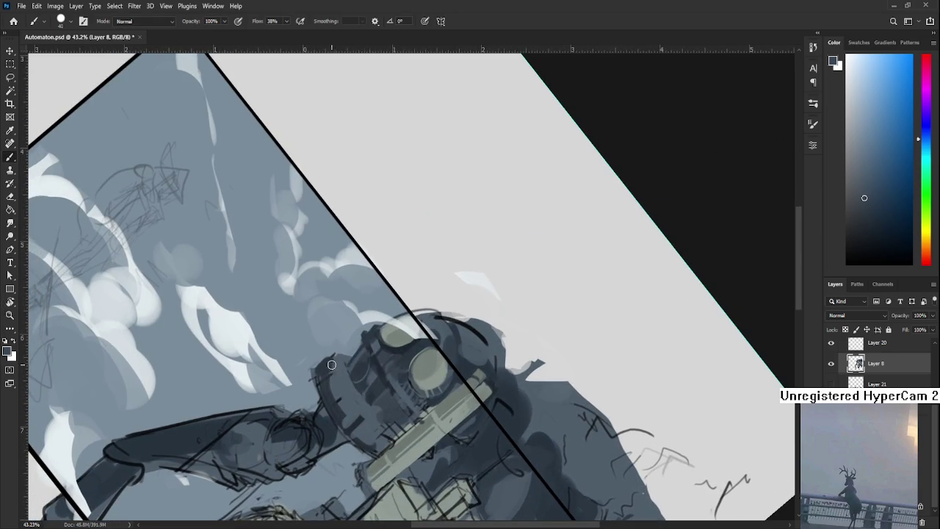
{"action": "left_click", "coordinate": [353, 381], "text": "alt"}
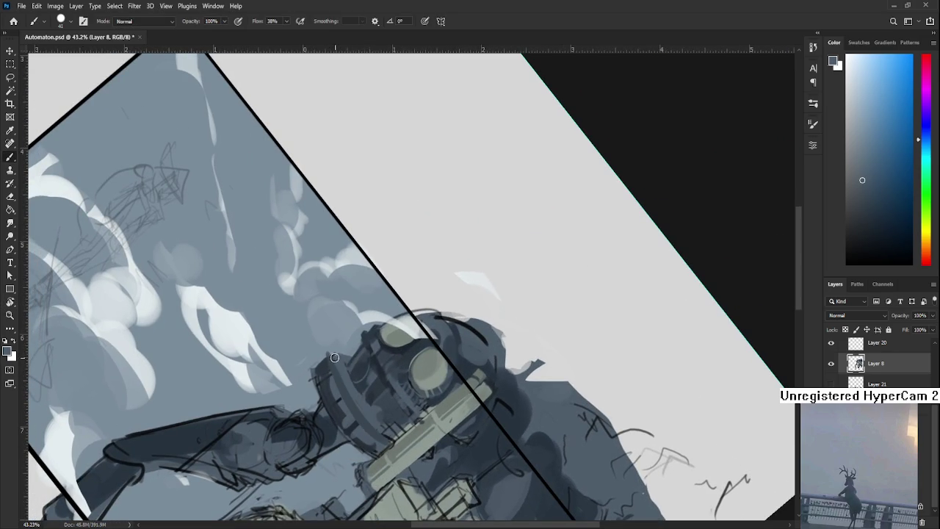
{"action": "left_click", "coordinate": [359, 390], "text": "alt"}
{"action": "key", "text": "r"}
{"action": "mouse_move", "coordinate": [426, 439]}
{"action": "left_mouse_down"}
{"action": "mouse_move", "coordinate": [526, 400]}
{"action": "mouse_move", "coordinate": [407, 357]}
{"action": "left_mouse_up"}
{"action": "left_click", "coordinate": [417, 363], "text": "alt"}
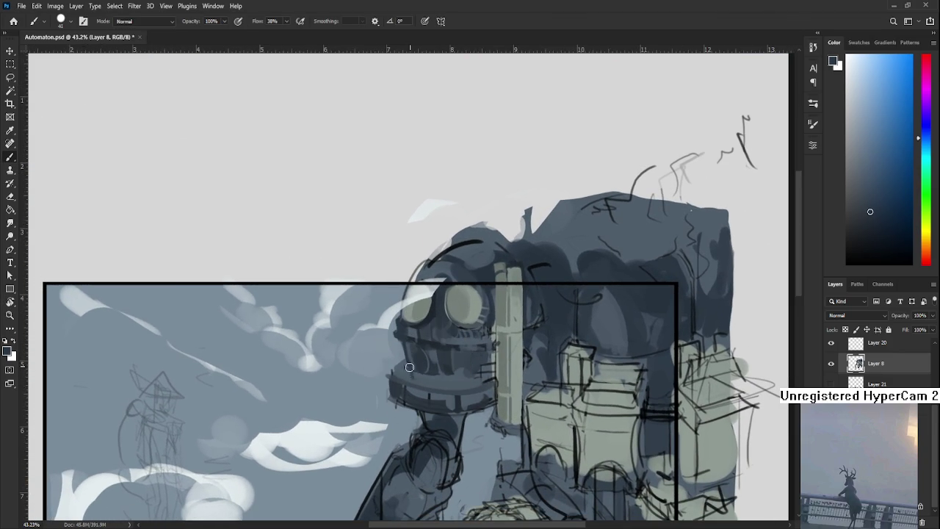
- Repaint the right part of the band with alternating lighter and darker blue-greys
{"action": "left_click", "coordinate": [423, 380], "text": "alt"}
{"action": "left_click", "coordinate": [465, 370], "text": "alt"}
{"action": "left_click", "coordinate": [465, 369], "text": "alt"}
{"action": "left_click", "coordinate": [465, 371], "text": "alt"}
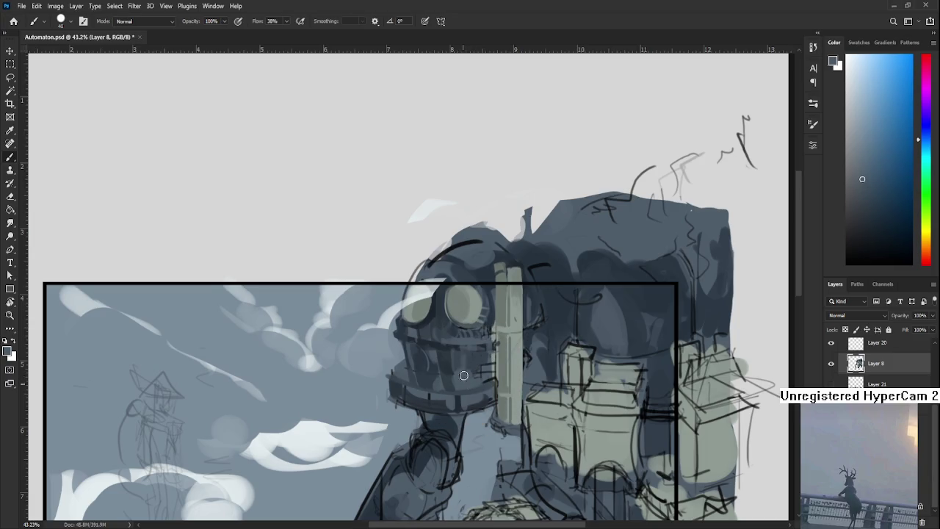
{"action": "left_click", "coordinate": [468, 373], "text": "alt"}
{"action": "left_click", "coordinate": [458, 364], "text": "alt"}
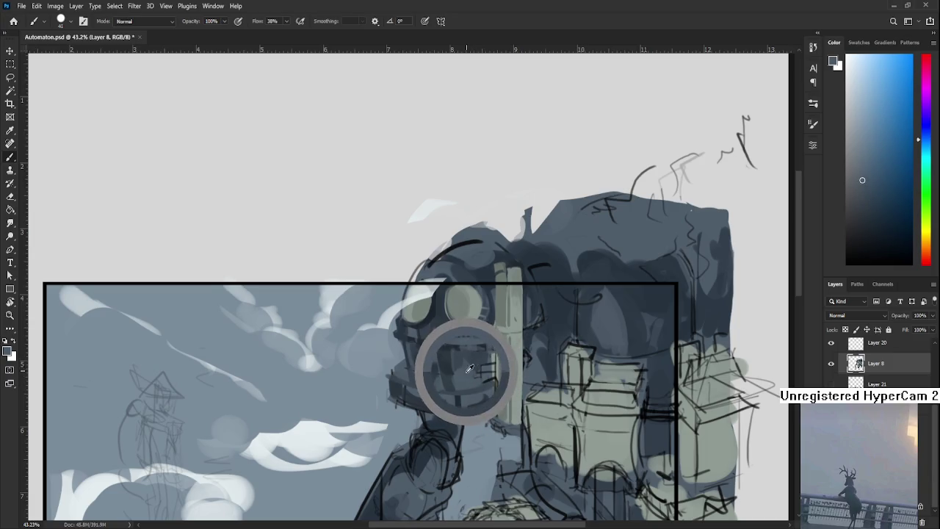
{"action": "left_click", "coordinate": [450, 371], "text": "alt"}
{"action": "left_click", "coordinate": [447, 367], "text": "alt"}
{"action": "left_click", "coordinate": [450, 369], "text": "alt"}
- Work darker and mid blue-greys from the helmet into the collar band
{"action": "left_click", "coordinate": [449, 360], "text": "alt"}
{"action": "left_click", "coordinate": [449, 356], "text": "alt"}
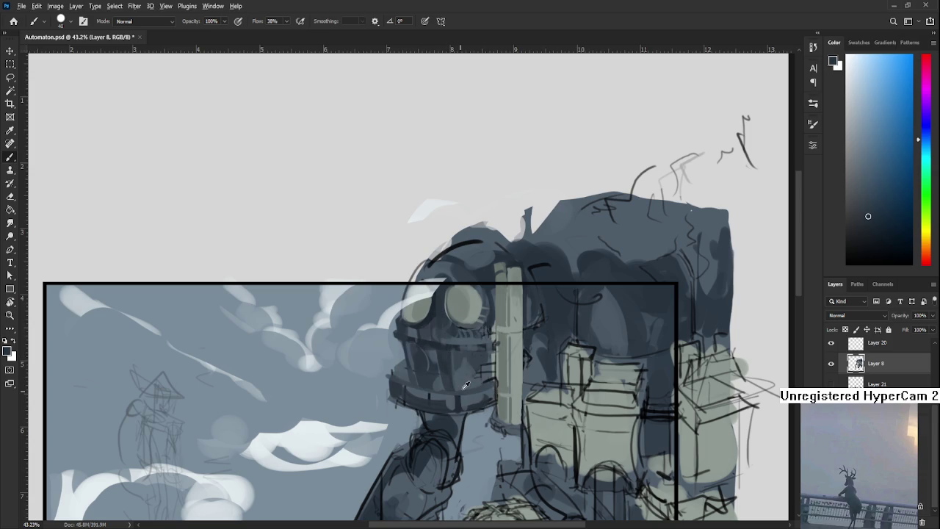
{"action": "left_click", "coordinate": [452, 373], "text": "alt"}
{"action": "left_click", "coordinate": [463, 360], "text": "alt"}
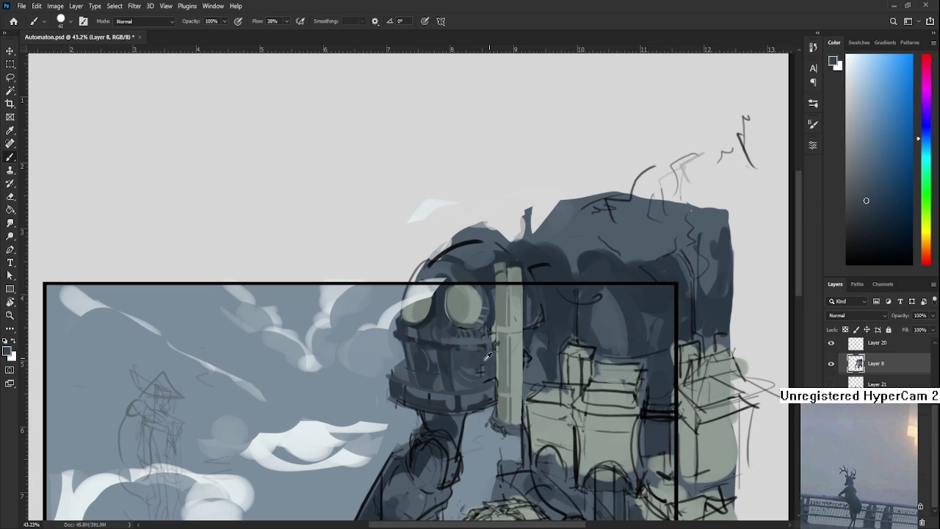
{"action": "left_click", "coordinate": [463, 363], "text": "alt"}
{"action": "left_click", "coordinate": [480, 362], "text": "alt"}
{"action": "left_click", "coordinate": [481, 376], "text": "alt"}
- Tilt the view about 22° and sample head tones with the Brush
{"action": "key", "text": "r"}
{"action": "left_click_drag", "start_coordinate": [496, 310], "coordinate": [472, 365]}
{"action": "key", "text": "b"}
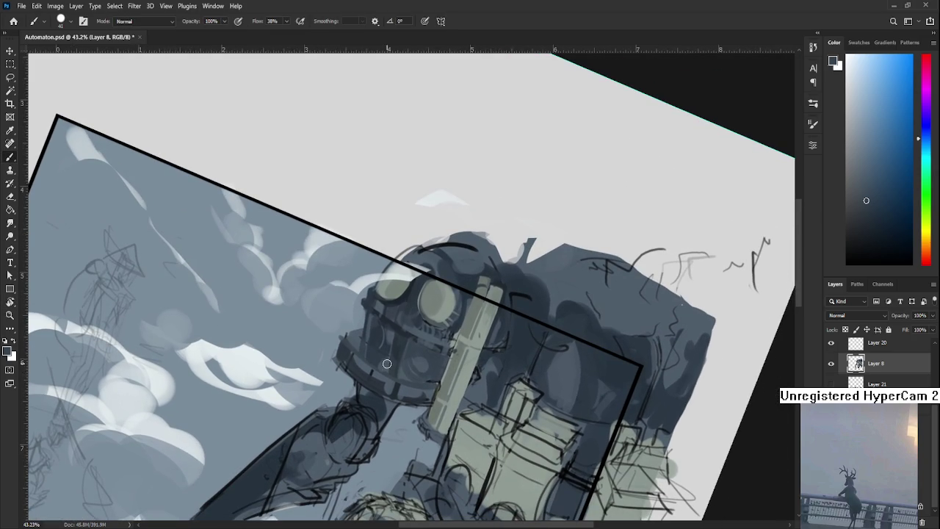
{"action": "left_click", "coordinate": [386, 379], "text": "alt"}
{"action": "left_click_drag", "start_coordinate": [395, 384], "coordinate": [382, 391]}
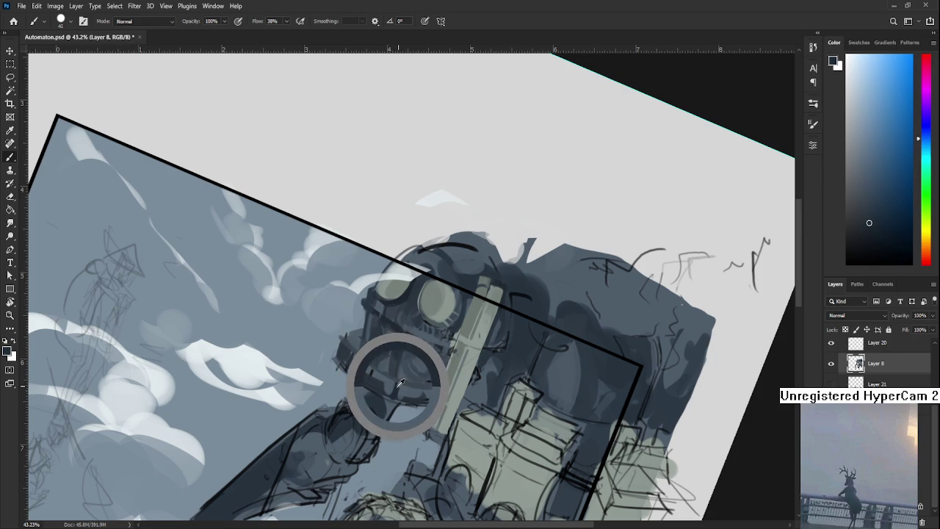
{"action": "left_click", "coordinate": [391, 387], "text": "alt"}
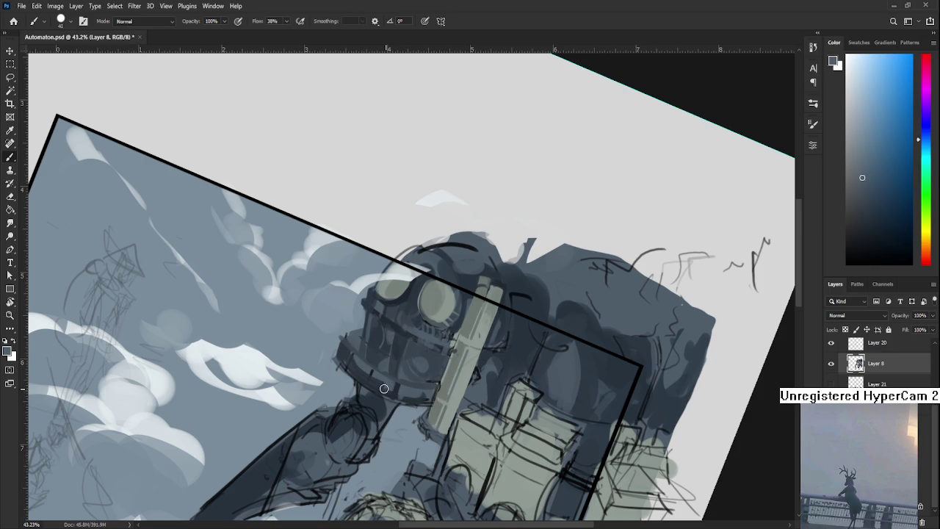
- With the view rotated about 60° and brush size 15, draw dark lines along the head's left edge
{"action": "key", "text": "r"}
{"action": "left_click_drag", "start_coordinate": [384, 382], "coordinate": [396, 419]}
{"action": "left_click", "coordinate": [398, 421], "text": "alt"}
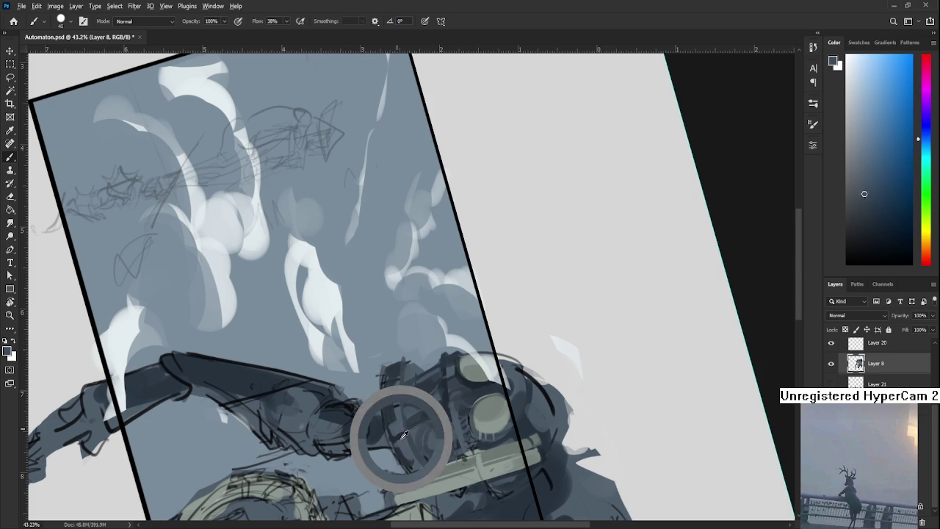
{"action": "key", "text": "bracketleft"}
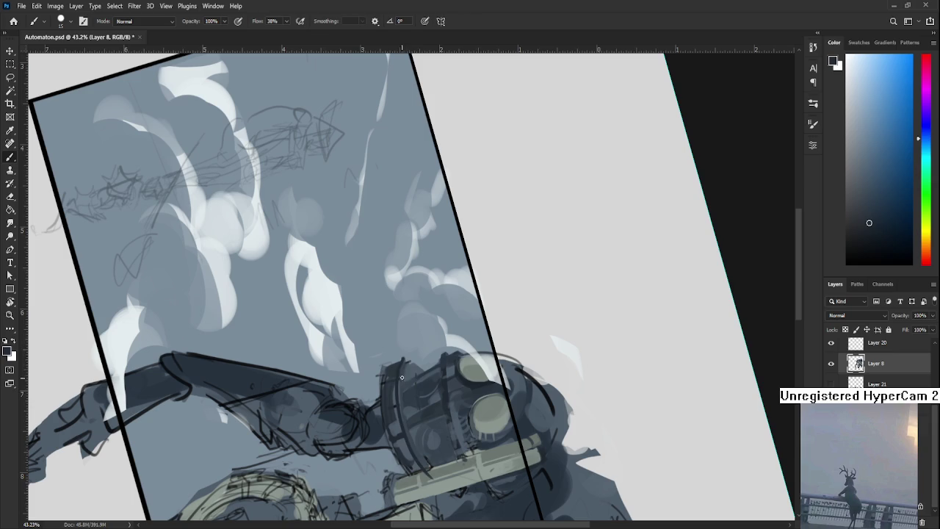
{"action": "left_click_drag", "start_coordinate": [402, 358], "coordinate": [423, 452]}
{"action": "key", "text": "ctrl+z"}
{"action": "mouse_move", "coordinate": [402, 358]}
{"action": "left_mouse_down"}
{"action": "mouse_move", "coordinate": [423, 452]}
{"action": "mouse_move", "coordinate": [551, 370]}
{"action": "left_mouse_up"}
- Reposition the tilted view over the head and sample light grey-green and dark navy tones
{"action": "key", "text": "r"}
{"action": "left_click_drag", "start_coordinate": [519, 306], "coordinate": [511, 315]}
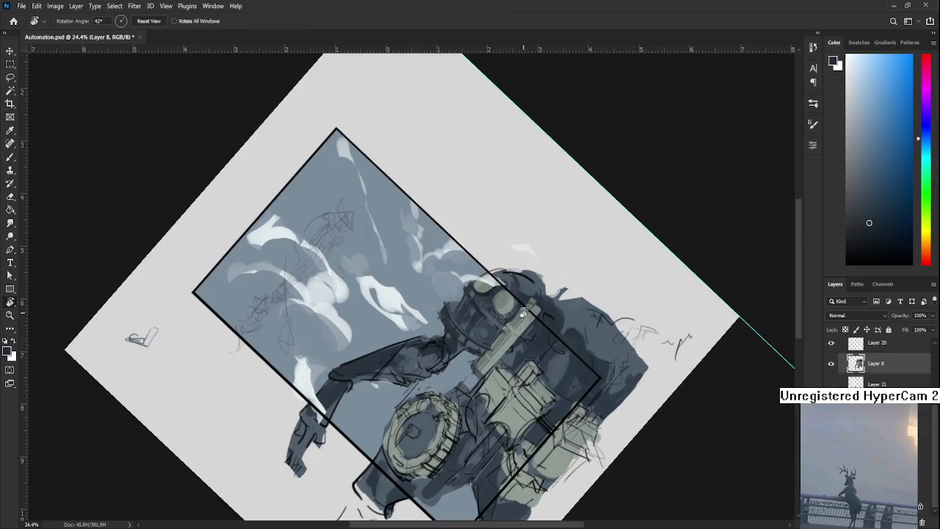
{"action": "scroll", "coordinate": [511, 314], "scroll_direction": "up", "scroll_amount": 2}
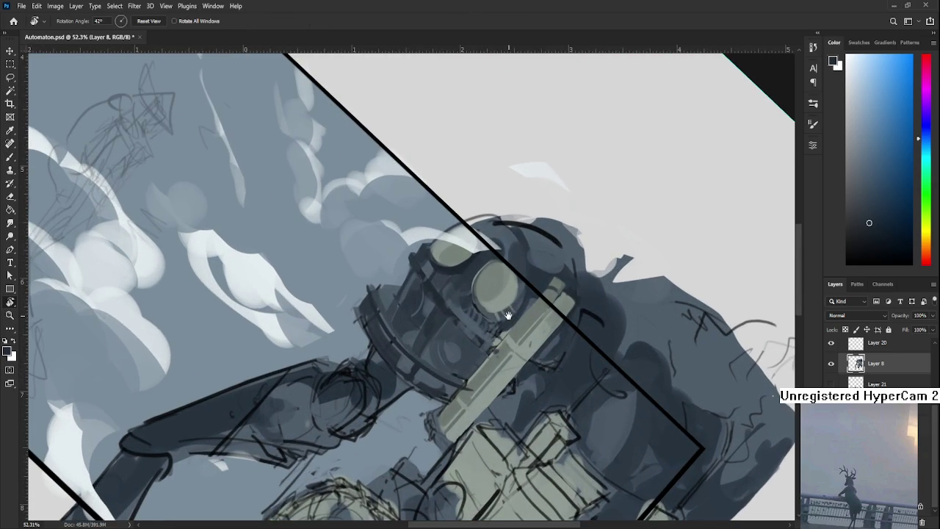
{"action": "scroll", "coordinate": [509, 315], "scroll_direction": "down", "scroll_amount": 2}
{"action": "left_click", "coordinate": [416, 349], "text": "alt"}
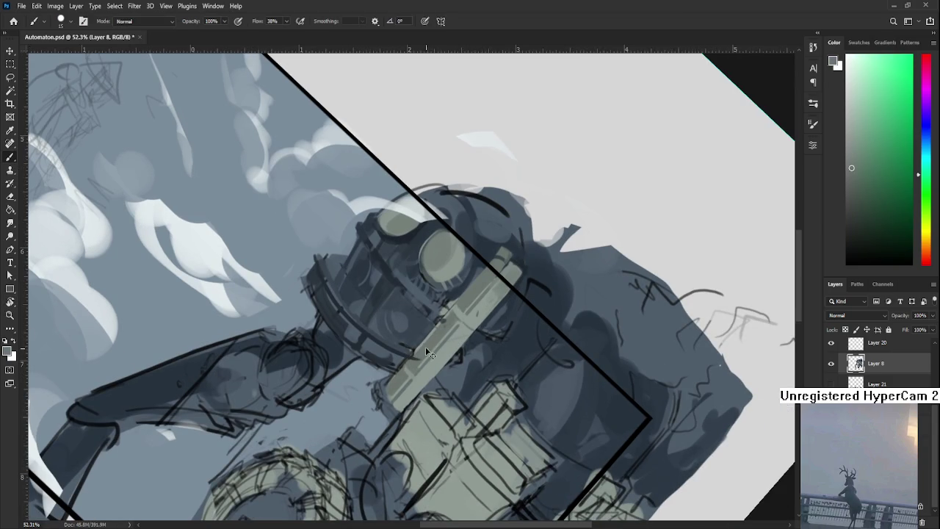
{"action": "left_click", "coordinate": [400, 336], "text": "alt"}
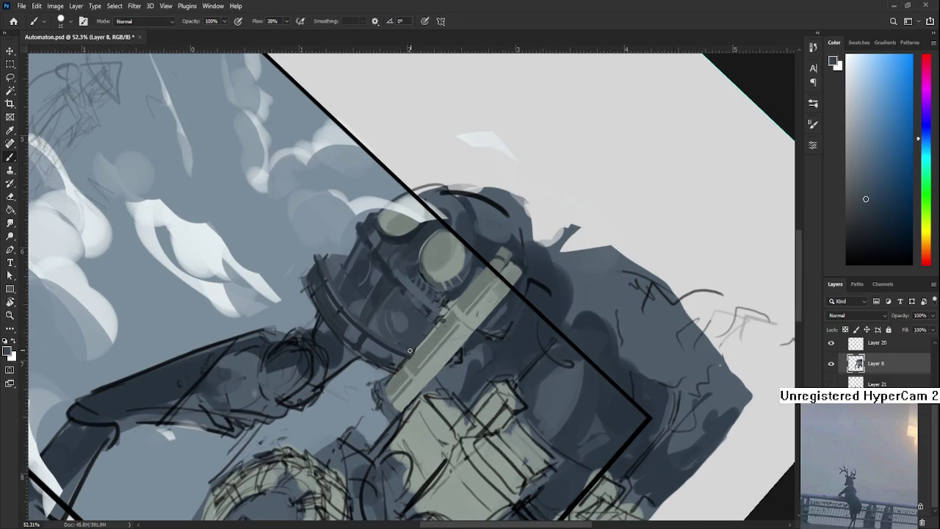
- Rotate the view back to level and resume painting with the Brush
{"action": "key", "text": "r"}
{"action": "left_click_drag", "start_coordinate": [402, 360], "coordinate": [424, 208]}
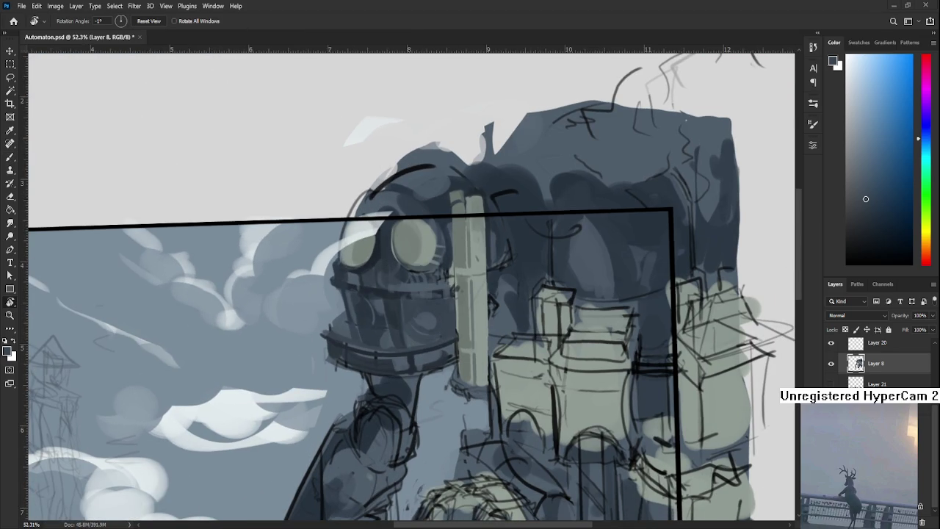
{"action": "scroll", "coordinate": [415, 346], "scroll_direction": "down", "scroll_amount": 2}
{"action": "mouse_move", "coordinate": [415, 346]}
{"action": "left_mouse_down"}
{"action": "mouse_move", "coordinate": [416, 365]}
{"action": "mouse_move", "coordinate": [406, 367]}
{"action": "left_mouse_up"}
{"action": "key", "text": "b"}
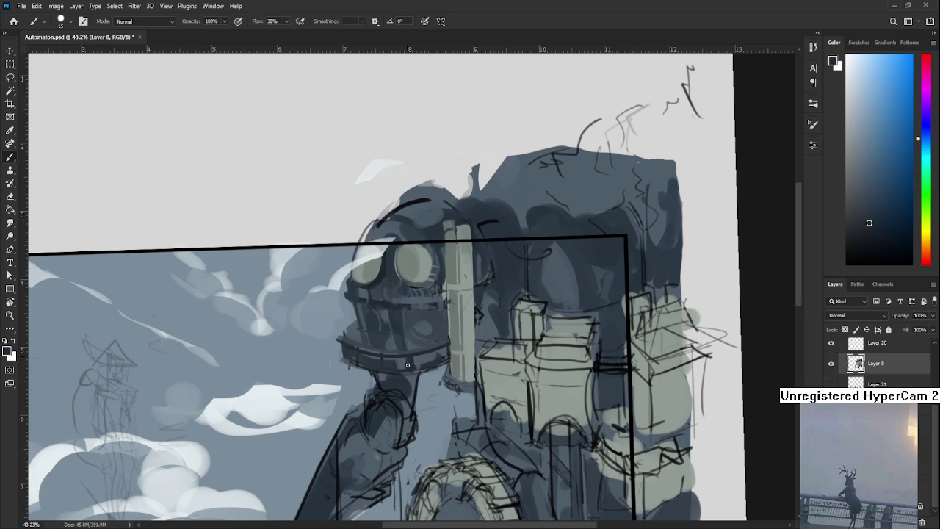
- Sample several lighter and darker tones from the robot's body
{"action": "left_click", "coordinate": [410, 360], "text": "alt"}
{"action": "left_click", "coordinate": [415, 362], "text": "alt"}
{"action": "left_click", "coordinate": [406, 370], "text": "alt"}
{"action": "left_click", "coordinate": [431, 355], "text": "alt"}
{"action": "left_click", "coordinate": [435, 356], "text": "alt"}
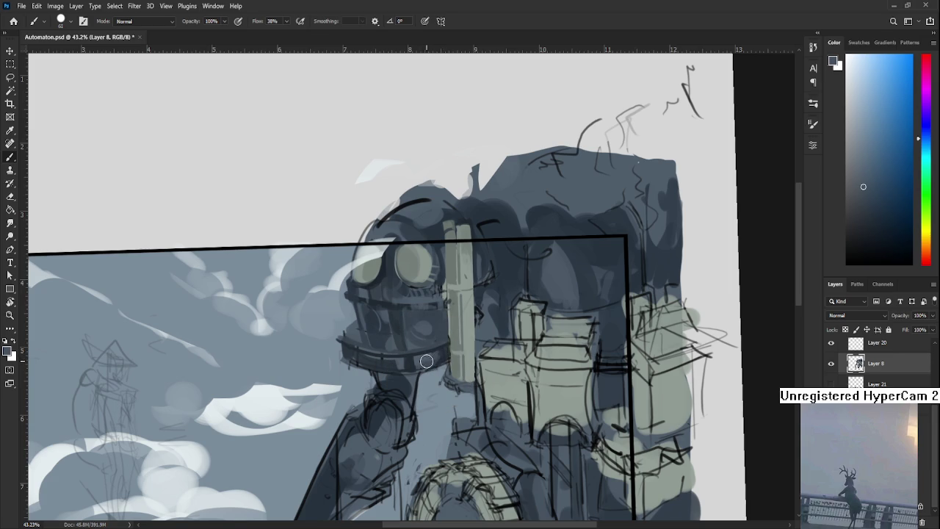
{"action": "left_click", "coordinate": [424, 360], "text": "alt"}
{"action": "scroll", "coordinate": [454, 349], "scroll_direction": "down", "scroll_amount": 3}
{"action": "scroll", "coordinate": [454, 349], "scroll_direction": "up", "scroll_amount": 2}
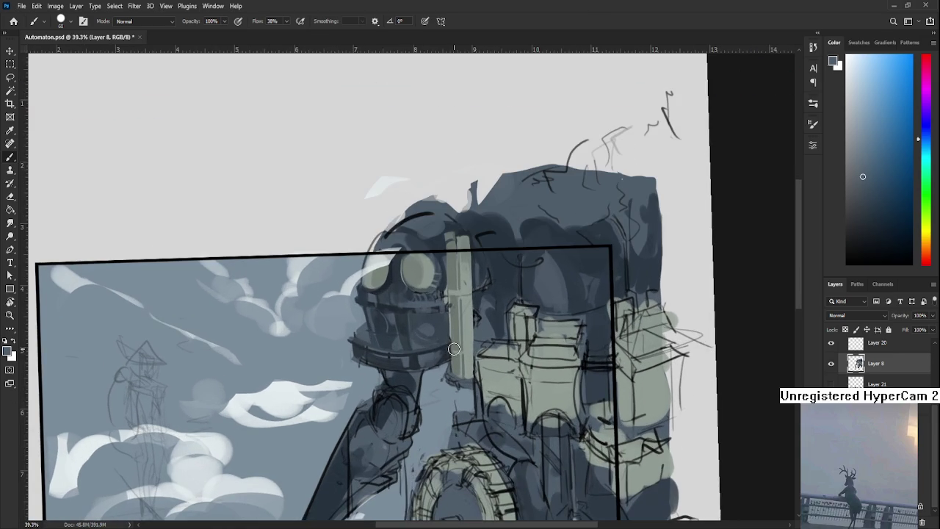
- Make the brush smaller and take a darker shade from the collar as the paint colour
{"action": "left_click", "coordinate": [415, 351], "text": "alt"}
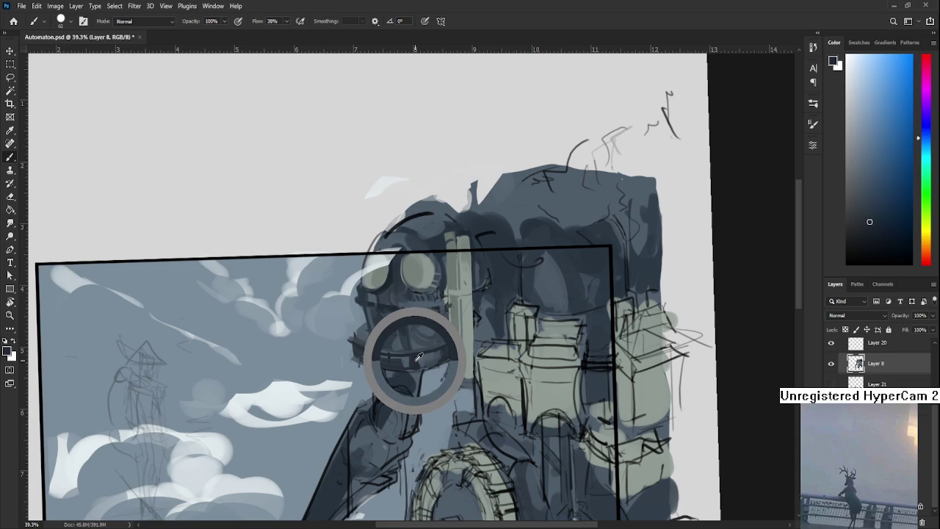
{"action": "key", "text": "bracketleft"}
{"action": "key", "text": "bracketleft"}
{"action": "key", "text": "bracketleft"}
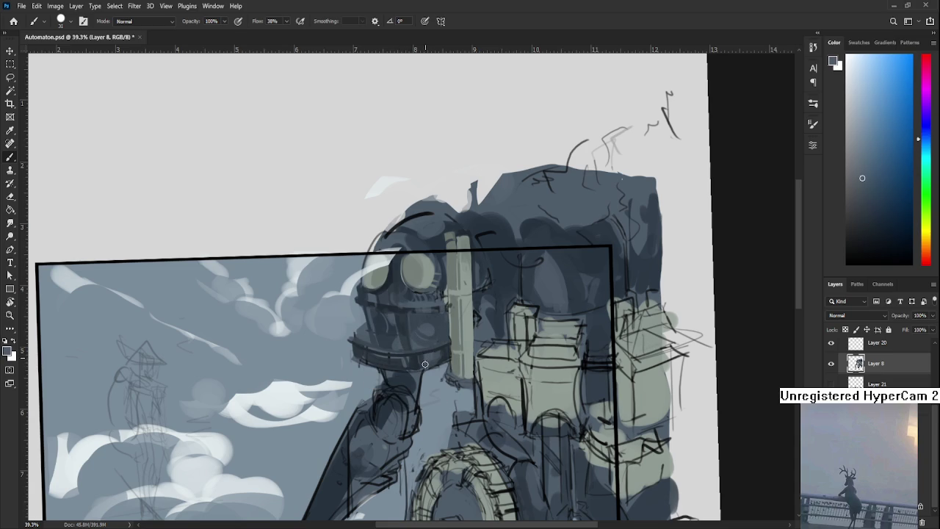
{"action": "left_click", "coordinate": [420, 360], "text": "alt"}
{"action": "left_click", "coordinate": [447, 351], "text": "alt"}
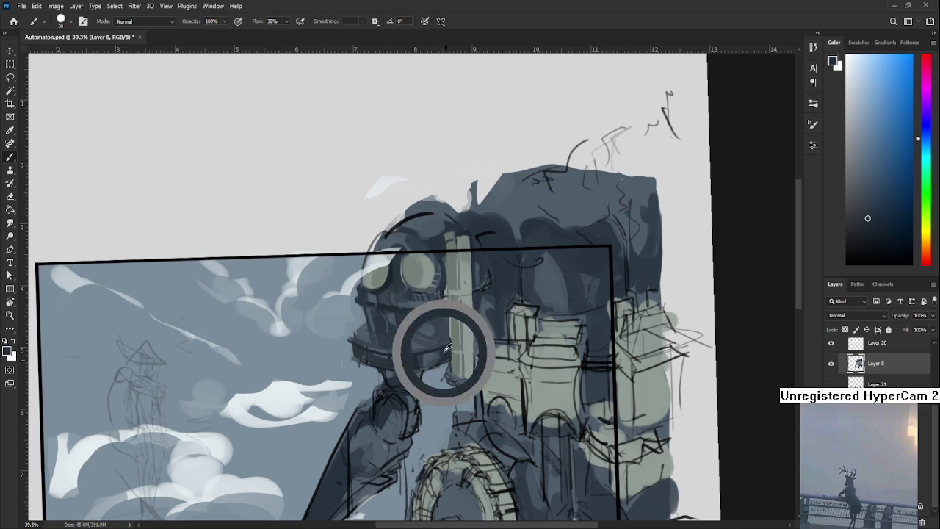
{"action": "key", "text": "r"}
{"action": "left_click_drag", "start_coordinate": [507, 323], "coordinate": [476, 418]}
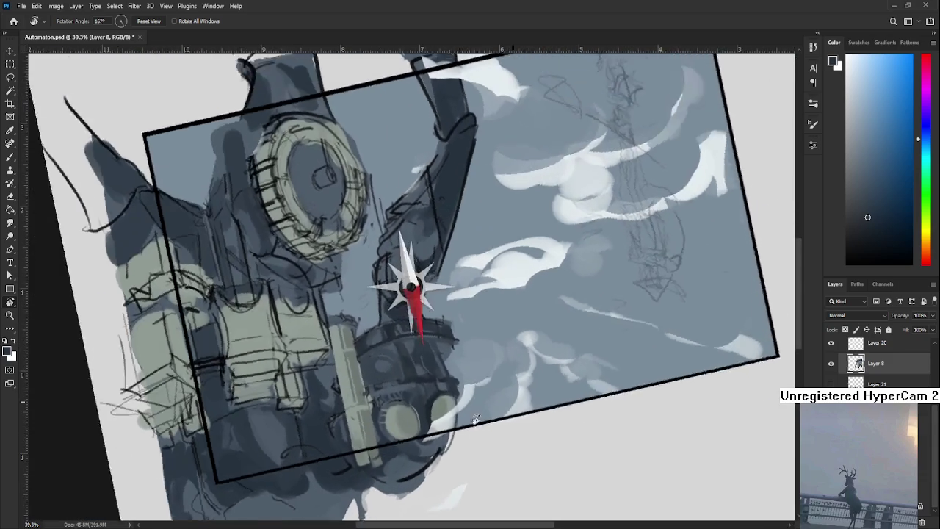
- Turn the view to about 93° and paint a dark stroke along the helmet's upper-left rim
{"action": "key", "text": "Escape"}
{"action": "key", "text": "b"}
{"action": "mouse_move", "coordinate": [467, 310]}
{"action": "left_mouse_down"}
{"action": "mouse_move", "coordinate": [462, 297]}
{"action": "mouse_move", "coordinate": [504, 335]}
{"action": "left_mouse_up"}
{"action": "key", "text": "r"}
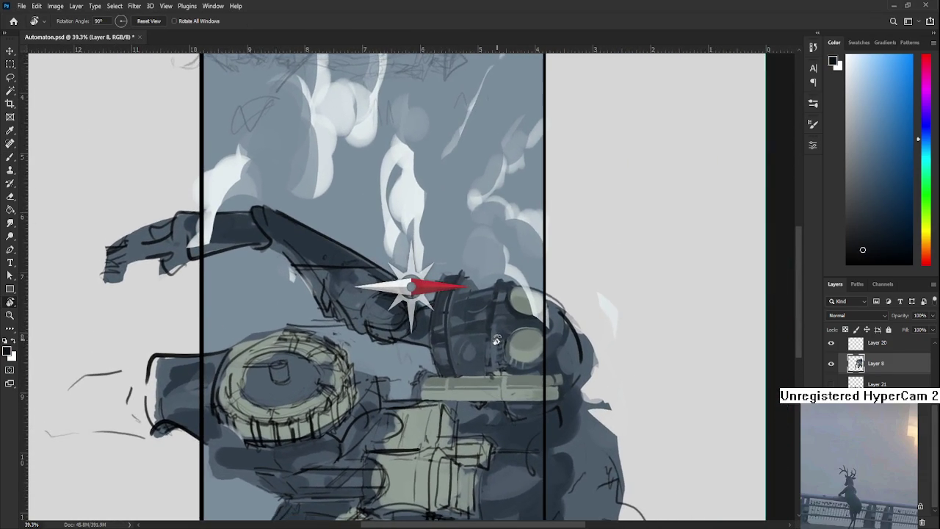
{"action": "left_click_drag", "start_coordinate": [503, 334], "coordinate": [493, 346]}
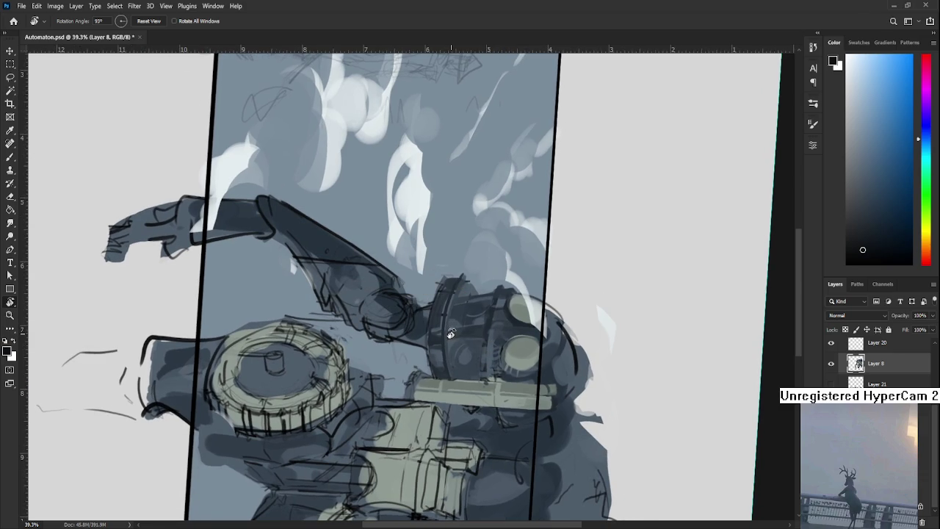
{"action": "key", "text": "b"}
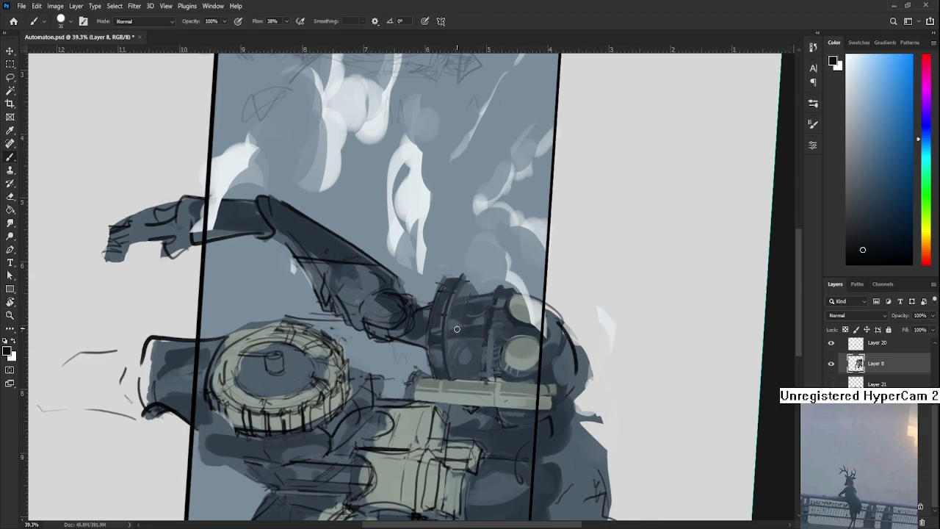
{"action": "left_click_drag", "start_coordinate": [440, 283], "coordinate": [431, 345]}
- Rotate the view back upright, enlarge the brush, then tilt the view about 24°
{"action": "key", "text": "r"}
{"action": "left_click_drag", "start_coordinate": [441, 379], "coordinate": [403, 349]}
{"action": "key", "text": "bracketright"}
{"action": "key", "text": "bracketright"}
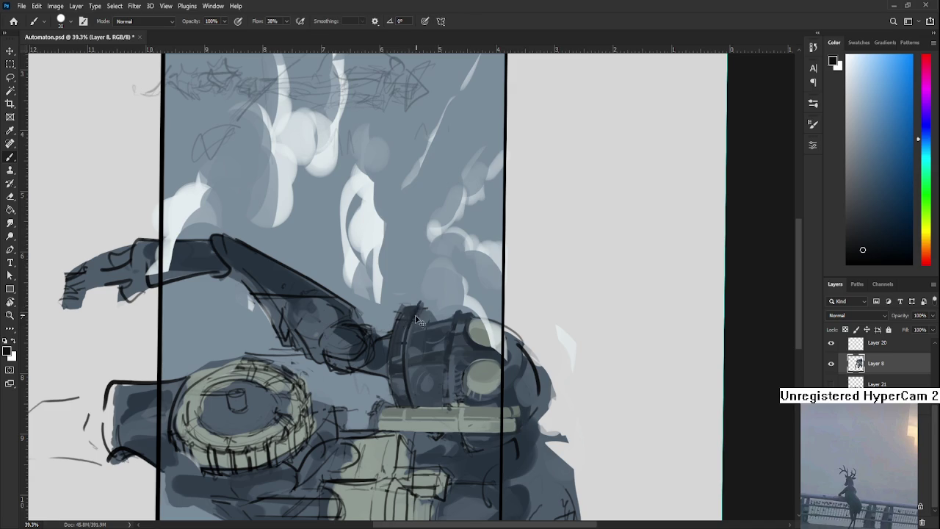
{"action": "key", "text": "r"}
{"action": "mouse_move", "coordinate": [410, 325]}
{"action": "left_mouse_down"}
{"action": "mouse_move", "coordinate": [517, 308]}
{"action": "mouse_move", "coordinate": [428, 336]}
{"action": "left_mouse_up"}
- Paint dark grey shading sampled from the head over it, then shrink the brush to size 15
{"action": "key", "text": "b"}
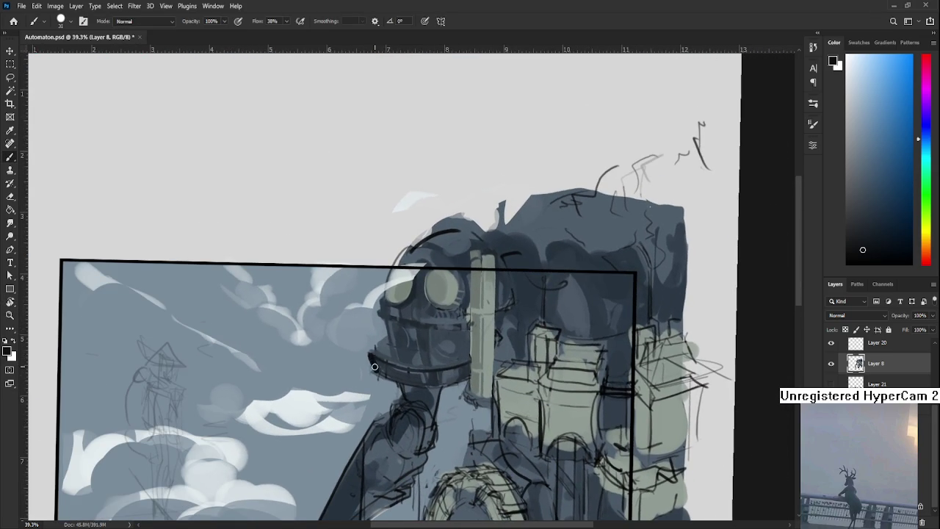
{"action": "key", "text": "e"}
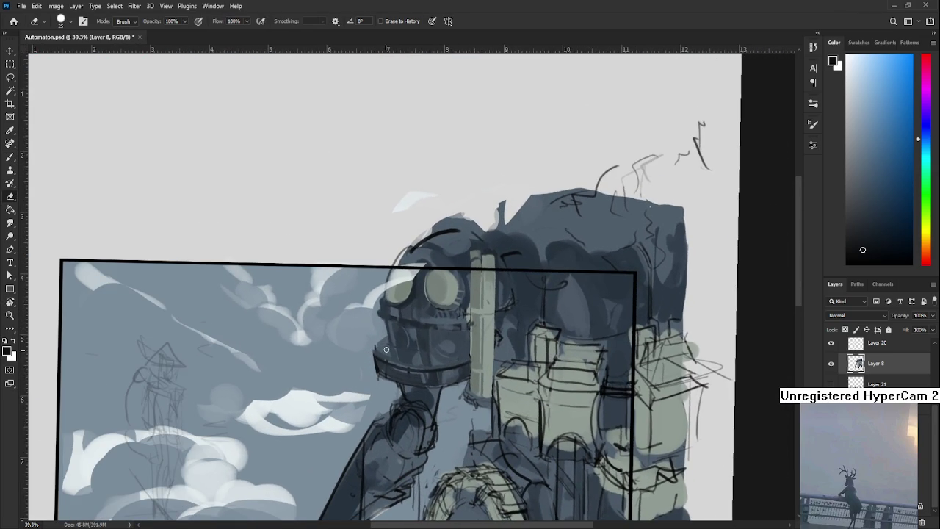
{"action": "key", "text": "b"}
{"action": "left_click", "coordinate": [385, 352], "text": "alt"}
{"action": "mouse_move", "coordinate": [386, 352]}
{"action": "left_mouse_down"}
{"action": "mouse_move", "coordinate": [378, 350]}
{"action": "mouse_move", "coordinate": [388, 337]}
{"action": "left_mouse_up"}
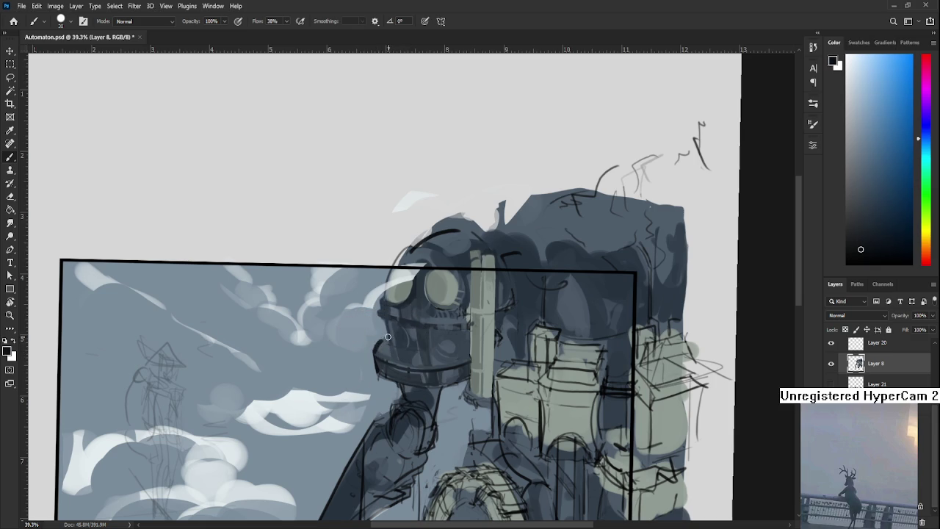
{"action": "key", "text": "bracketleft"}
- Turn the view to 91° and sample the colour at the helmet top
{"action": "key", "text": "r"}
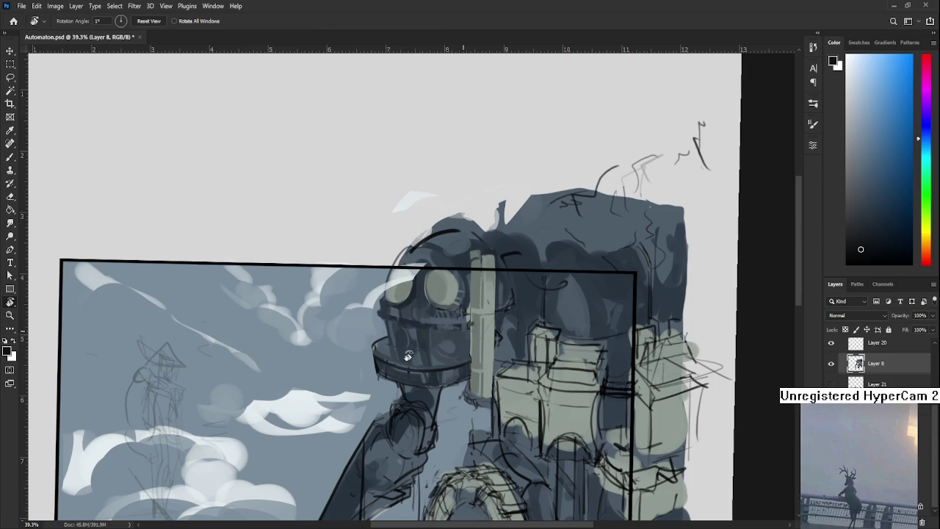
{"action": "left_click_drag", "start_coordinate": [463, 330], "coordinate": [478, 334]}
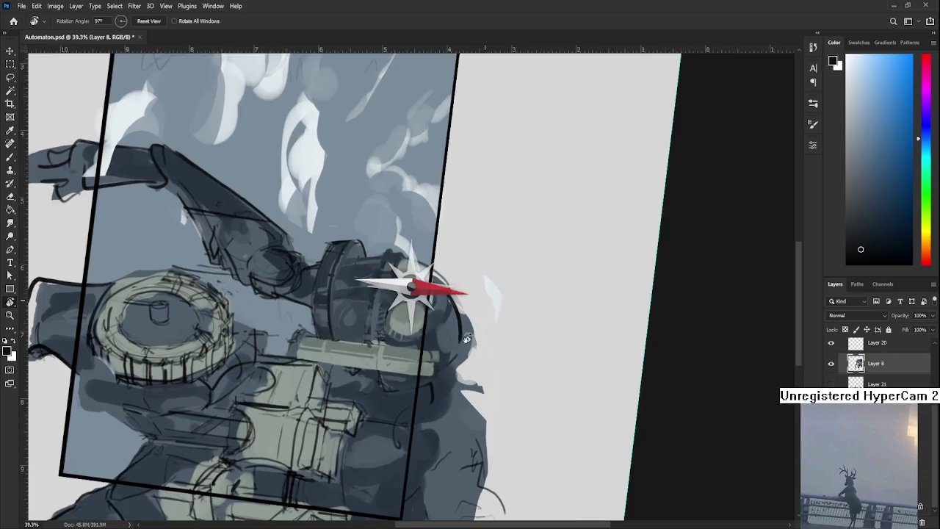
{"action": "key", "text": "b"}
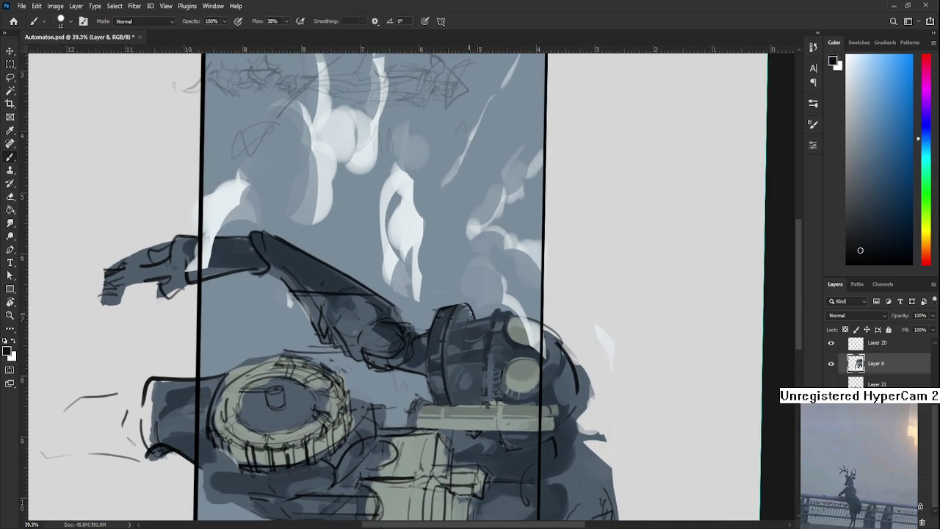
{"action": "left_click_drag", "start_coordinate": [470, 309], "coordinate": [434, 302]}
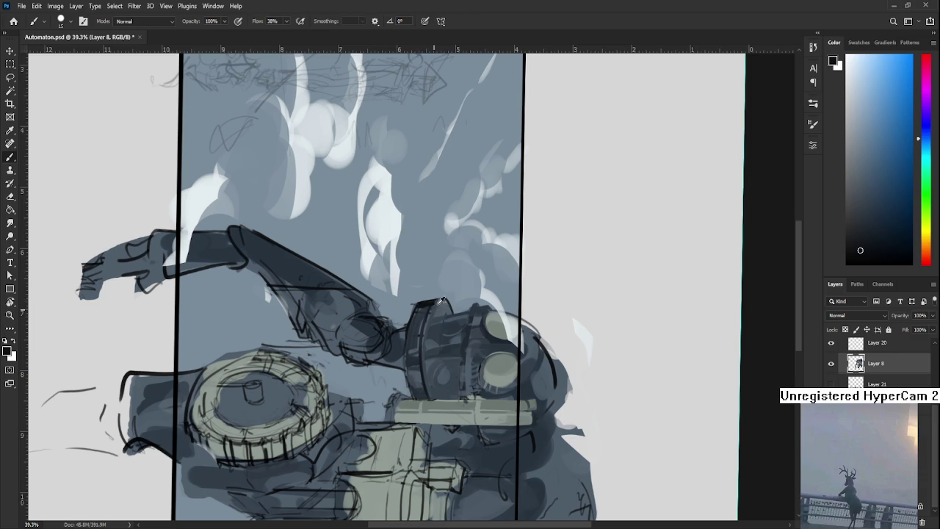
{"action": "left_click", "coordinate": [437, 298], "text": "alt"}
{"action": "left_click", "coordinate": [431, 302], "text": "alt"}
{"action": "left_click", "coordinate": [419, 294], "text": "alt"}
{"action": "mouse_move", "coordinate": [437, 306]}
{"action": "left_mouse_down"}
{"action": "mouse_move", "coordinate": [420, 286]}
{"action": "mouse_move", "coordinate": [420, 377]}
{"action": "left_mouse_up"}
- Ink a long dark line down the helmet's left rim, extend it along the top, and level the view
{"action": "key", "text": "ctrl+z"}
{"action": "left_click_drag", "start_coordinate": [419, 281], "coordinate": [406, 326]}
{"action": "key", "text": "ctrl+z"}
{"action": "left_click_drag", "start_coordinate": [417, 279], "coordinate": [419, 381]}
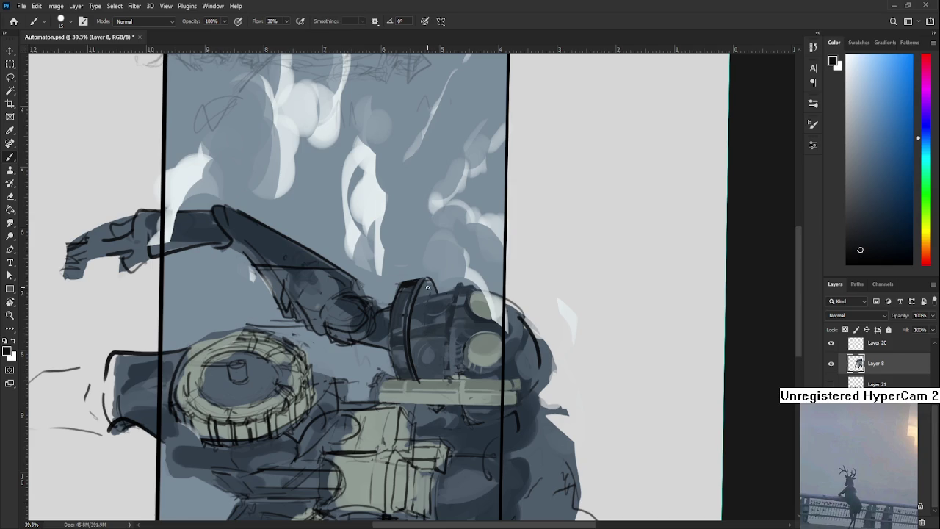
{"action": "left_click_drag", "start_coordinate": [425, 279], "coordinate": [434, 290]}
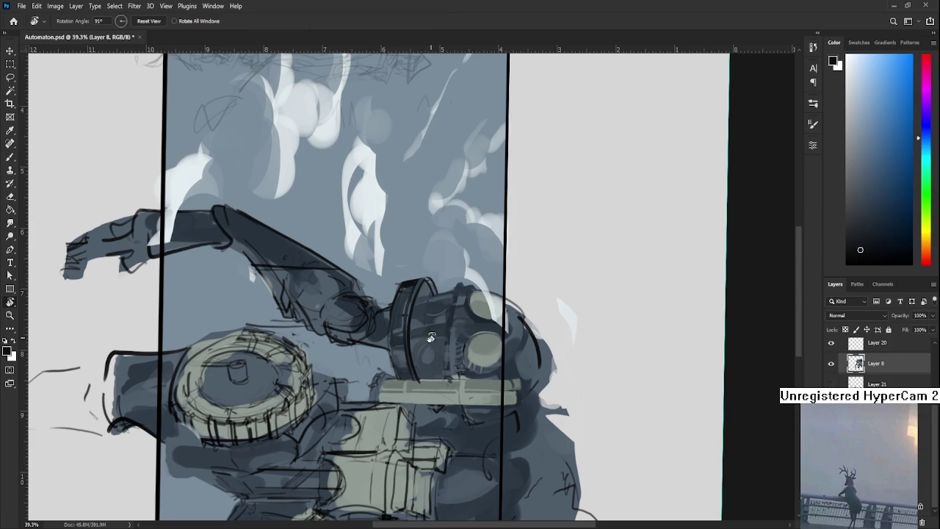
{"action": "key", "text": "r"}
{"action": "left_click_drag", "start_coordinate": [431, 324], "coordinate": [567, 325]}
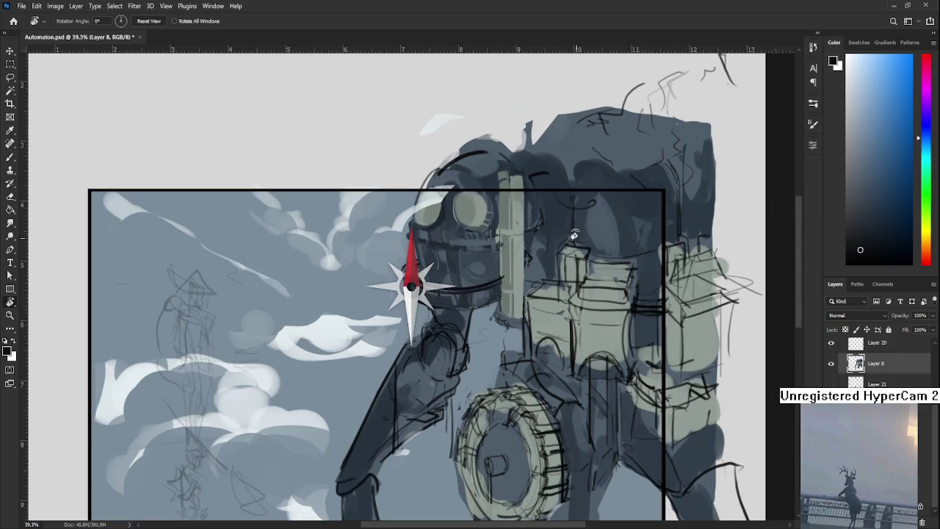
{"action": "left_click_drag", "start_coordinate": [567, 326], "coordinate": [535, 249]}
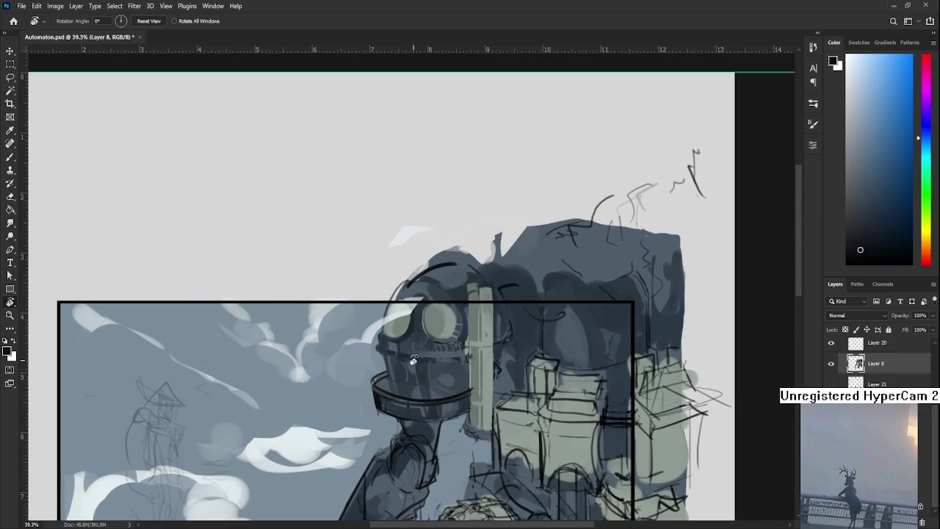
- Tidy the collar ring's edge with a smaller eraser
{"action": "key", "text": "b"}
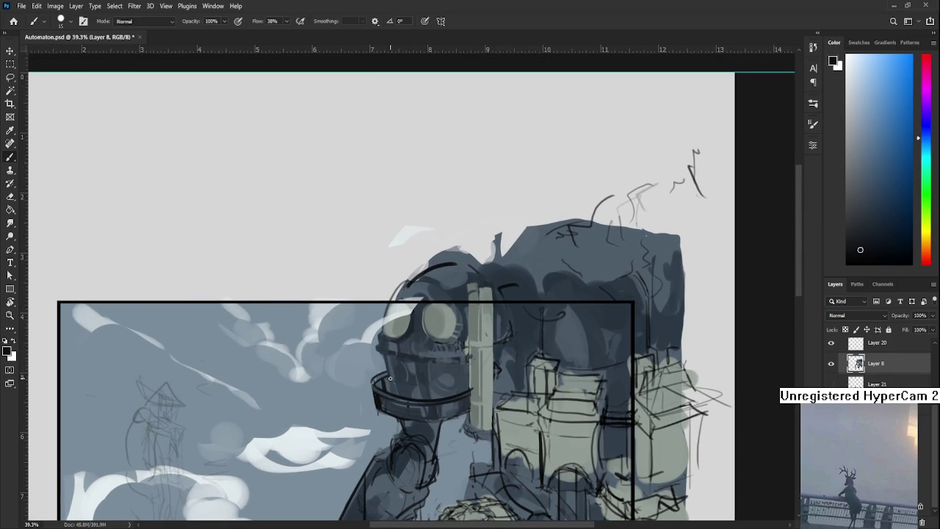
{"action": "scroll", "coordinate": [390, 377], "scroll_direction": "down", "scroll_amount": 1}
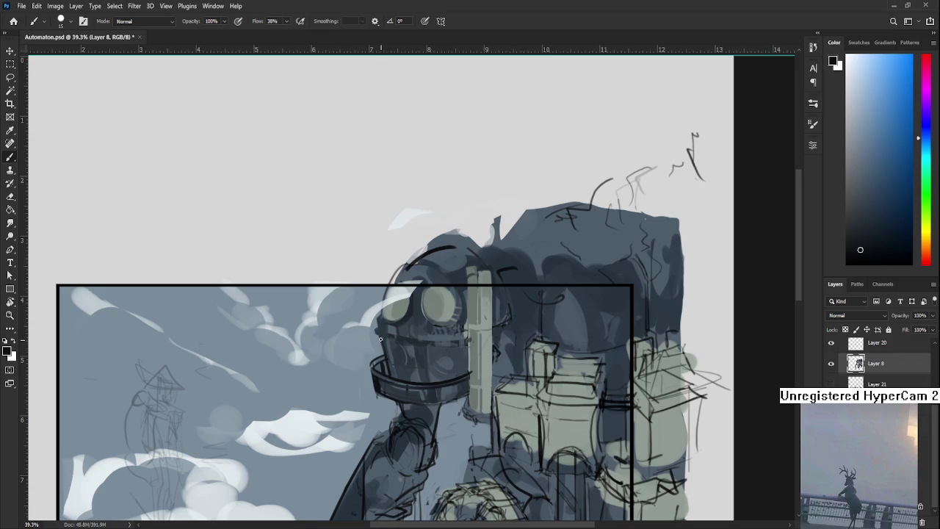
{"action": "scroll", "coordinate": [379, 337], "scroll_direction": "down", "scroll_amount": 1}
{"action": "key", "text": "e"}
{"action": "key", "text": "bracketleft"}
{"action": "key", "text": "bracketleft"}
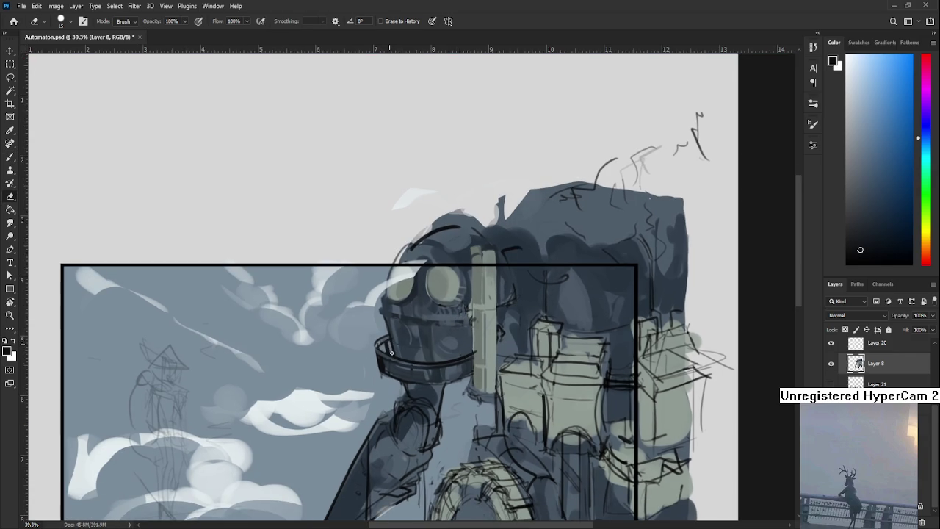
- Sample a lighter blue-grey from the robot as the new highlight colour
{"action": "key", "text": "b"}
{"action": "left_click", "coordinate": [428, 324], "text": "alt"}
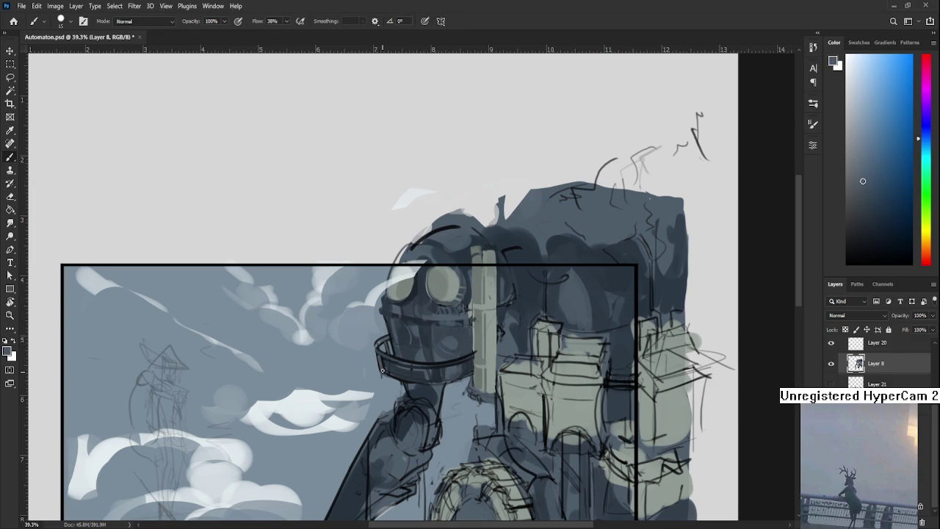
{"action": "key", "text": "r"}
{"action": "mouse_move", "coordinate": [439, 323]}
{"action": "left_mouse_down"}
{"action": "mouse_move", "coordinate": [546, 263]}
{"action": "mouse_move", "coordinate": [451, 343]}
{"action": "left_mouse_up"}
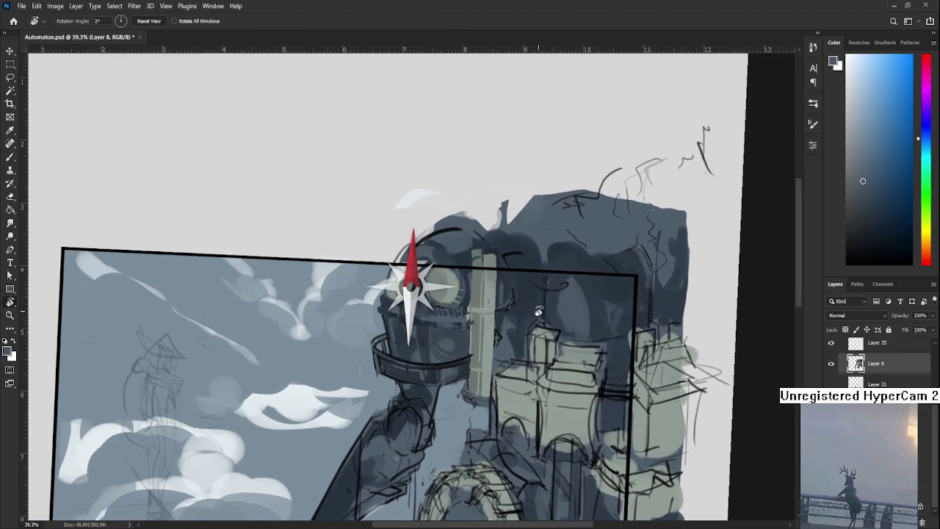
{"action": "key", "text": "b"}
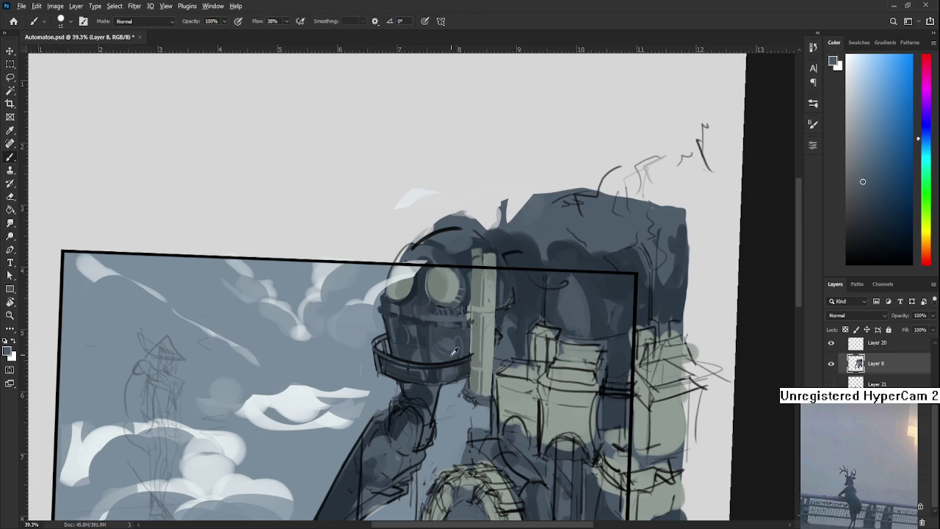
- Sample darker and lighter tones from the robot's head and collar
{"action": "left_click", "coordinate": [435, 359], "text": "alt"}
{"action": "left_click", "coordinate": [410, 368], "text": "alt"}
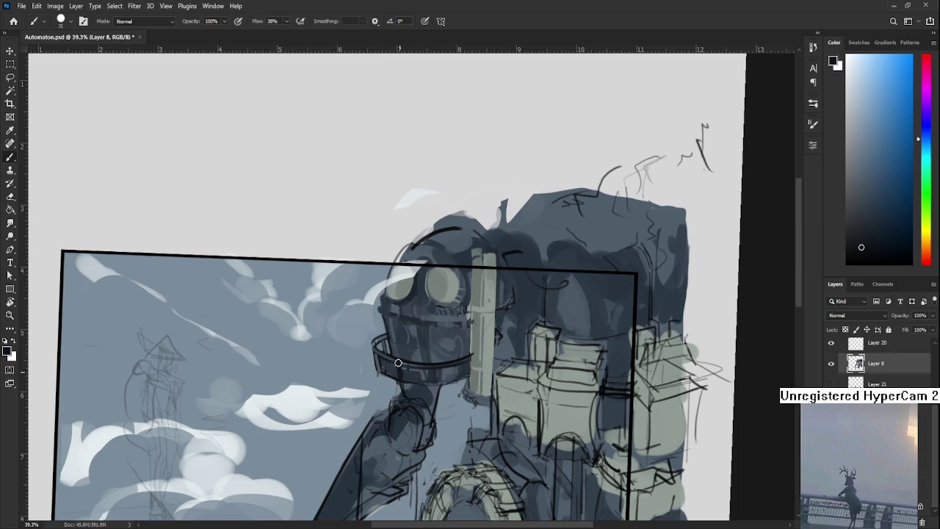
{"action": "scroll", "coordinate": [403, 374], "scroll_direction": "right", "scroll_amount": 2}
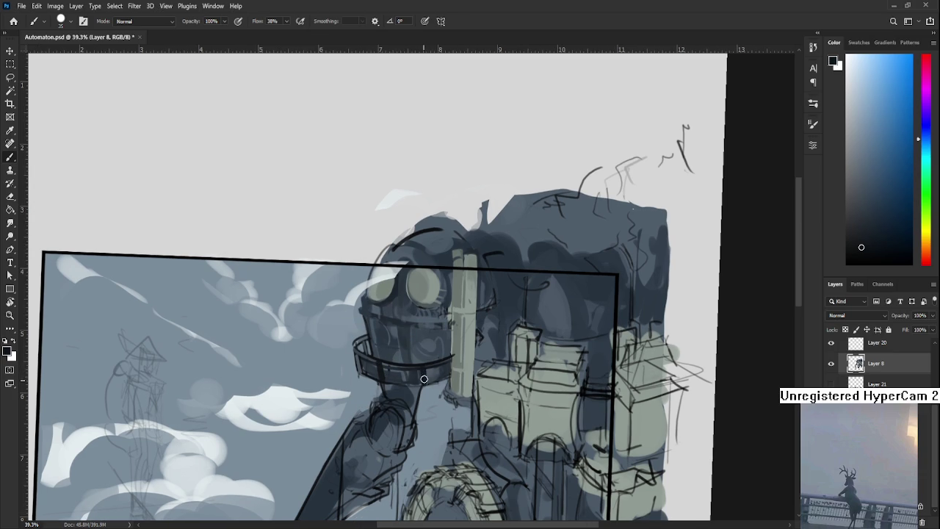
{"action": "left_click", "coordinate": [451, 359], "text": "alt"}
{"action": "scroll", "coordinate": [451, 350], "scroll_direction": "down", "scroll_amount": 3}
{"action": "scroll", "coordinate": [450, 349], "scroll_direction": "down", "scroll_amount": 2}
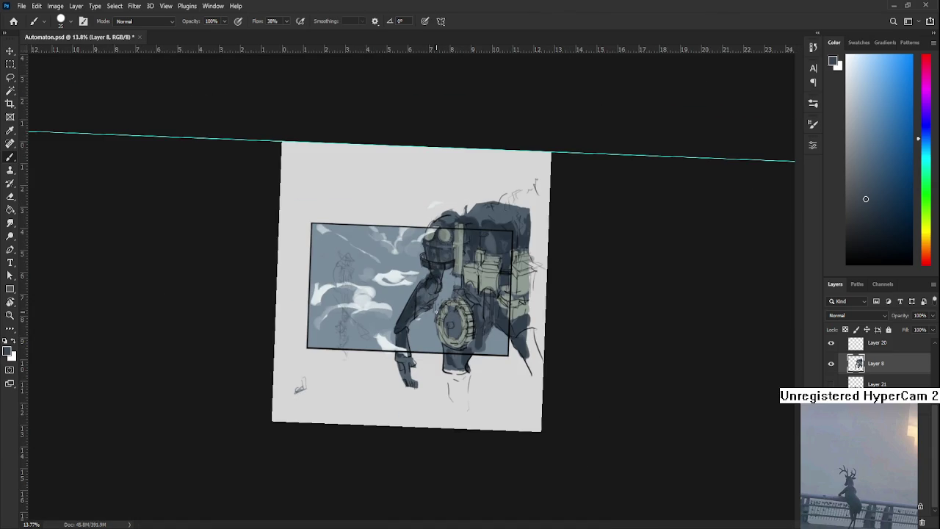
{"action": "scroll", "coordinate": [438, 316], "scroll_direction": "up", "scroll_amount": 3}
{"action": "scroll", "coordinate": [445, 275], "scroll_direction": "up", "scroll_amount": 2}
- Tilt the view about 72 degrees and paint darker strokes along the ring's left edge with a smaller brush
{"action": "key", "text": "r"}
{"action": "mouse_move", "coordinate": [445, 274]}
{"action": "left_mouse_down"}
{"action": "mouse_move", "coordinate": [472, 294]}
{"action": "mouse_move", "coordinate": [438, 343]}
{"action": "left_mouse_up"}
{"action": "left_click", "coordinate": [438, 343], "text": "alt"}
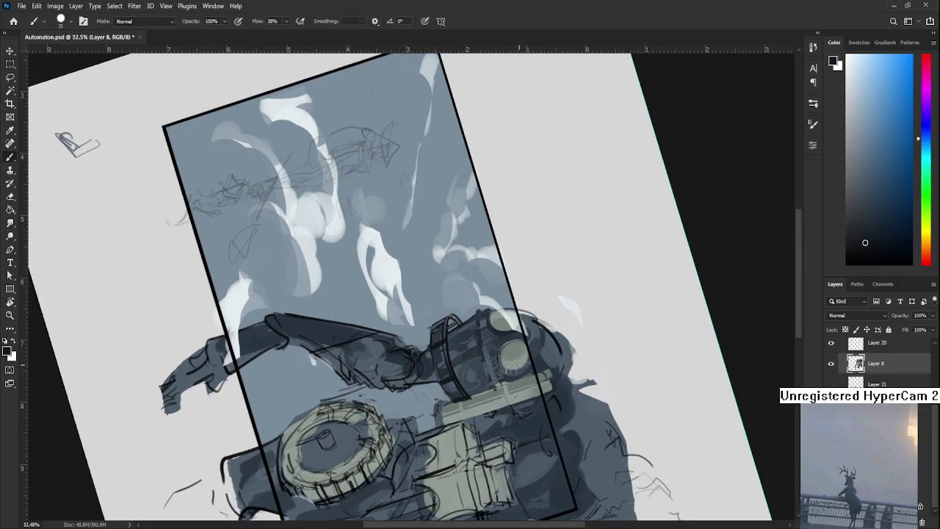
{"action": "key", "text": "bracketleft"}
{"action": "left_click_drag", "start_coordinate": [439, 353], "coordinate": [445, 379]}
{"action": "left_click_drag", "start_coordinate": [438, 324], "coordinate": [465, 399]}
{"action": "mouse_move", "coordinate": [439, 325]}
{"action": "left_mouse_down"}
{"action": "mouse_move", "coordinate": [451, 390]}
{"action": "mouse_move", "coordinate": [467, 359]}
{"action": "left_mouse_up"}
- Sample a grey-green tone and turn the canvas view back upright
{"action": "left_click", "coordinate": [466, 394], "text": "alt"}
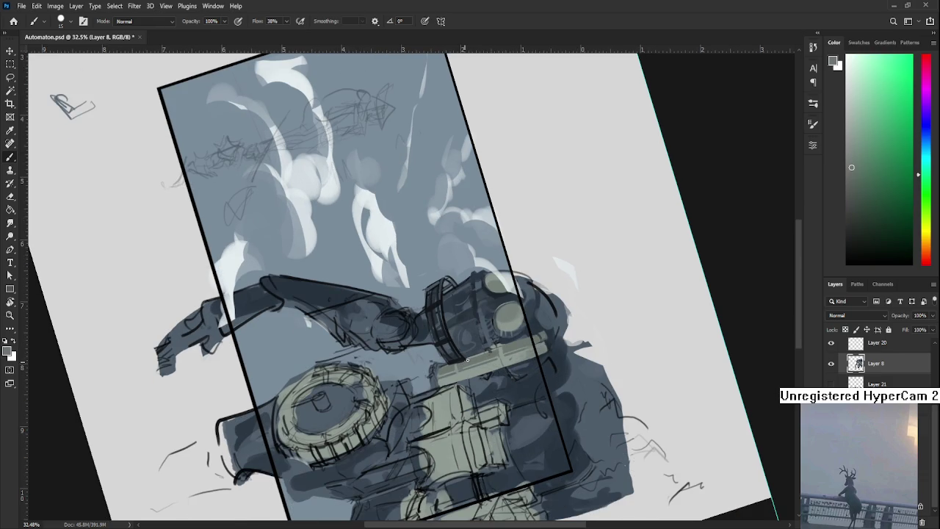
{"action": "key", "text": "r"}
{"action": "mouse_move", "coordinate": [459, 378]}
{"action": "left_mouse_down"}
{"action": "mouse_move", "coordinate": [570, 317]}
{"action": "mouse_move", "coordinate": [561, 279]}
{"action": "mouse_move", "coordinate": [533, 366]}
{"action": "mouse_move", "coordinate": [382, 348]}
{"action": "left_mouse_up"}
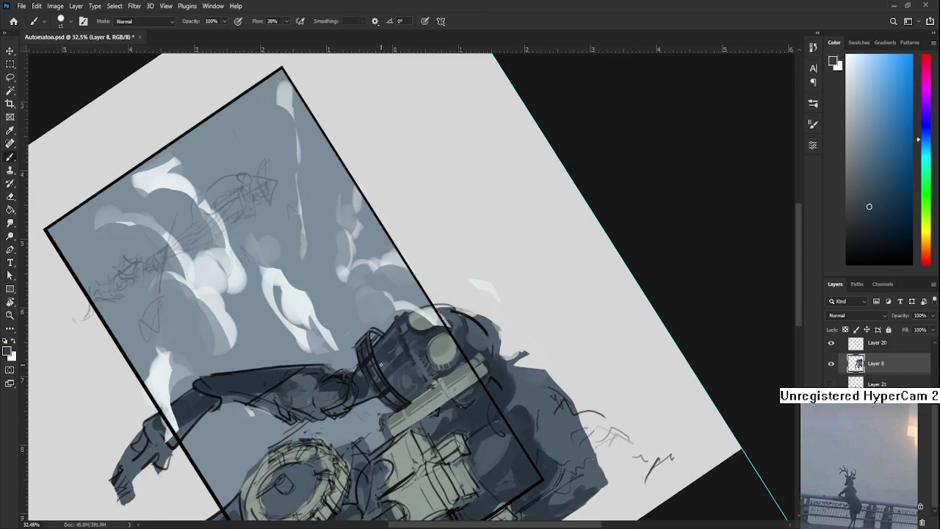
{"action": "key", "text": "r"}
{"action": "left_click_drag", "start_coordinate": [393, 390], "coordinate": [500, 318]}
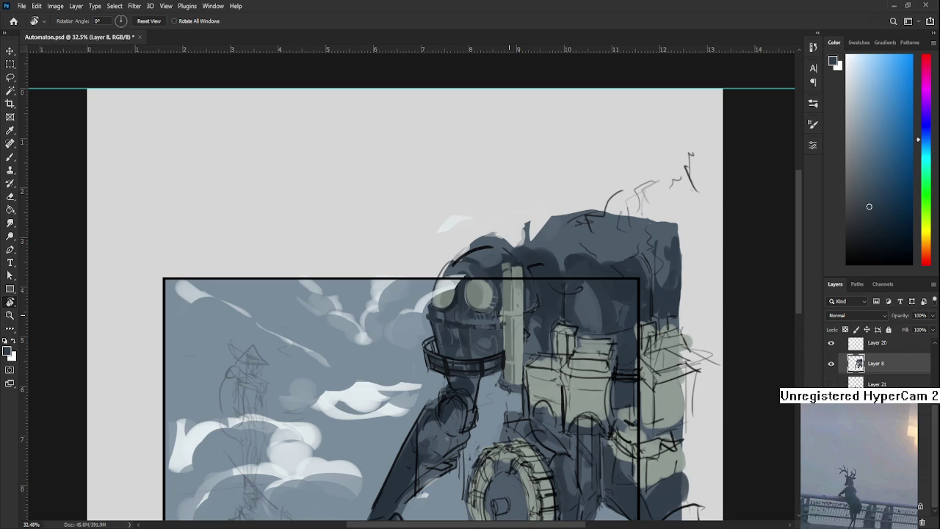
- Re-centre the robot and tilt the canvas view to about 82 degrees, then 18 degrees further
{"action": "left_click_drag", "start_coordinate": [536, 317], "coordinate": [419, 331]}
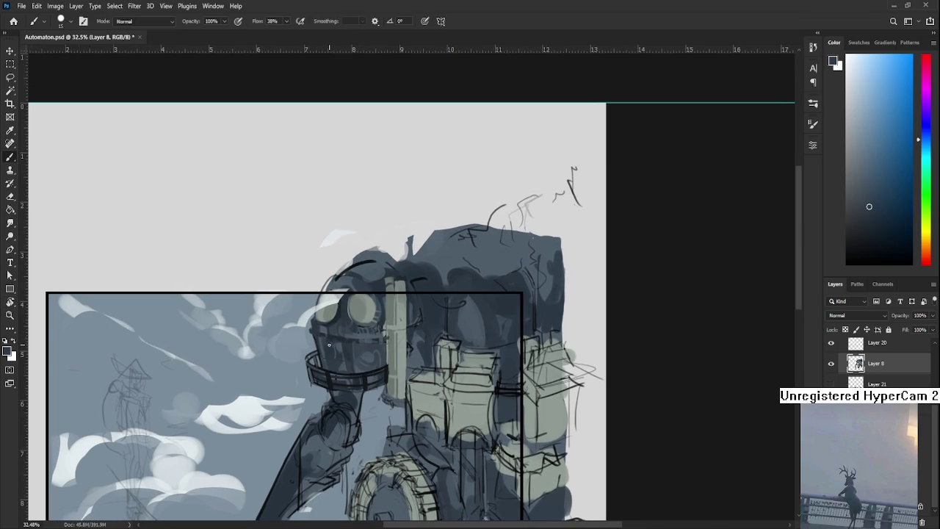
{"action": "key", "text": "r"}
{"action": "mouse_move", "coordinate": [332, 375]}
{"action": "left_mouse_down"}
{"action": "mouse_move", "coordinate": [329, 479]}
{"action": "mouse_move", "coordinate": [330, 381]}
{"action": "left_mouse_up"}
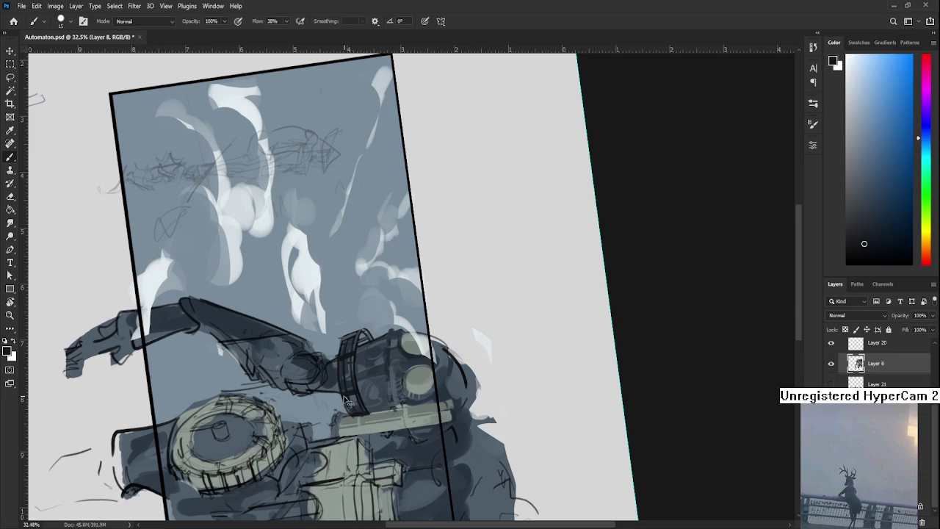
{"action": "key", "text": "r"}
{"action": "mouse_move", "coordinate": [350, 410]}
{"action": "left_mouse_down"}
{"action": "mouse_move", "coordinate": [472, 360]}
{"action": "mouse_move", "coordinate": [478, 332]}
{"action": "mouse_move", "coordinate": [509, 334]}
{"action": "mouse_move", "coordinate": [399, 384]}
{"action": "mouse_move", "coordinate": [478, 321]}
{"action": "mouse_move", "coordinate": [476, 336]}
{"action": "mouse_move", "coordinate": [516, 351]}
{"action": "mouse_move", "coordinate": [520, 341]}
{"action": "left_mouse_up"}
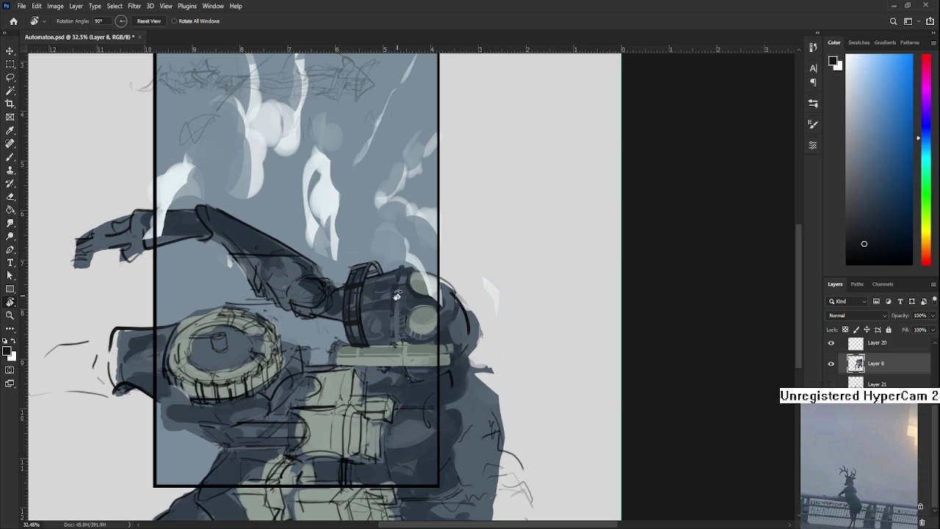
- Stroke a dark line along the helmet's front edge and sample a lighter blue-grey
{"action": "key", "text": "b"}
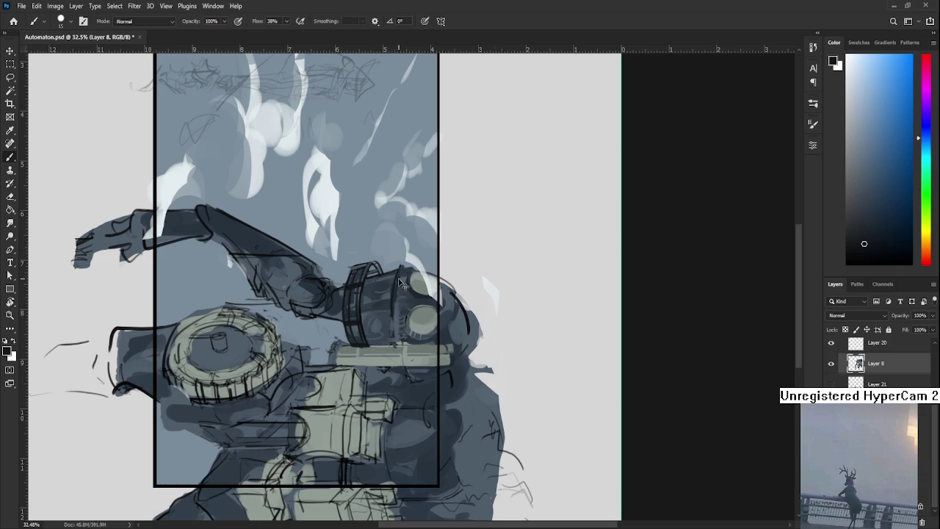
{"action": "left_click_drag", "start_coordinate": [395, 271], "coordinate": [393, 325]}
{"action": "left_click_drag", "start_coordinate": [394, 276], "coordinate": [391, 334]}
{"action": "left_click", "coordinate": [397, 298], "text": "alt"}
{"action": "key", "text": "r"}
{"action": "mouse_move", "coordinate": [374, 334]}
{"action": "left_mouse_down"}
{"action": "mouse_move", "coordinate": [452, 340]}
{"action": "mouse_move", "coordinate": [439, 332]}
{"action": "left_mouse_up"}
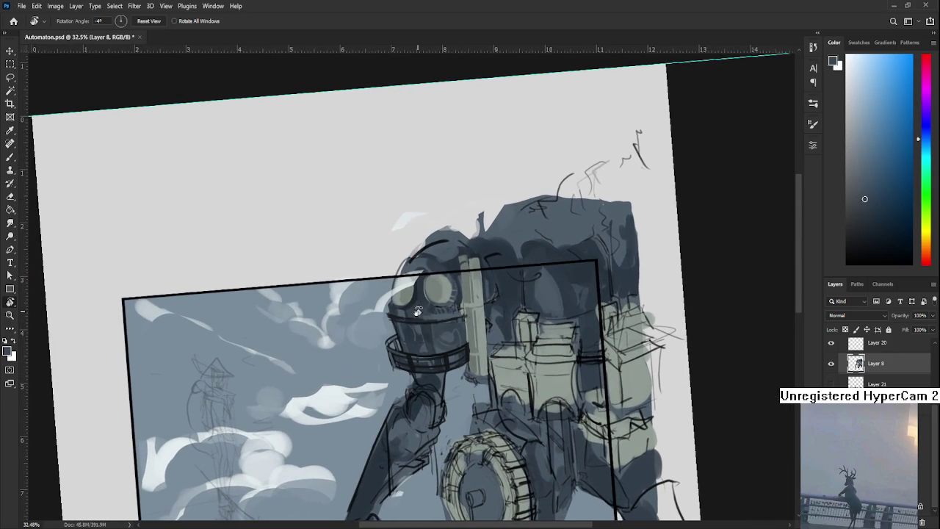
- Sample a darker head tone, enlarge the brush from 15 to 20, and level the view
{"action": "key", "text": "b"}
{"action": "left_click", "coordinate": [399, 361], "text": "alt"}
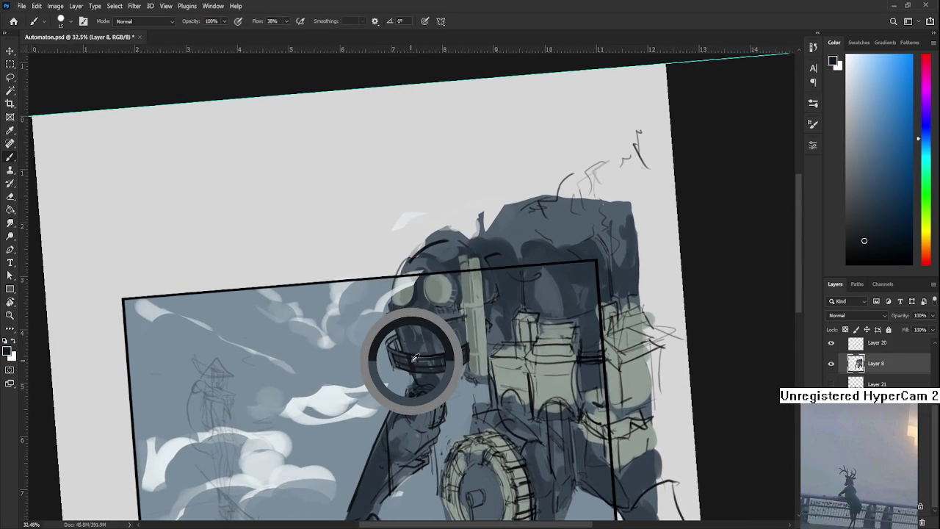
{"action": "key", "text": "bracketright"}
{"action": "key", "text": "bracketright"}
{"action": "key", "text": "bracketright"}
{"action": "key", "text": "bracketright"}
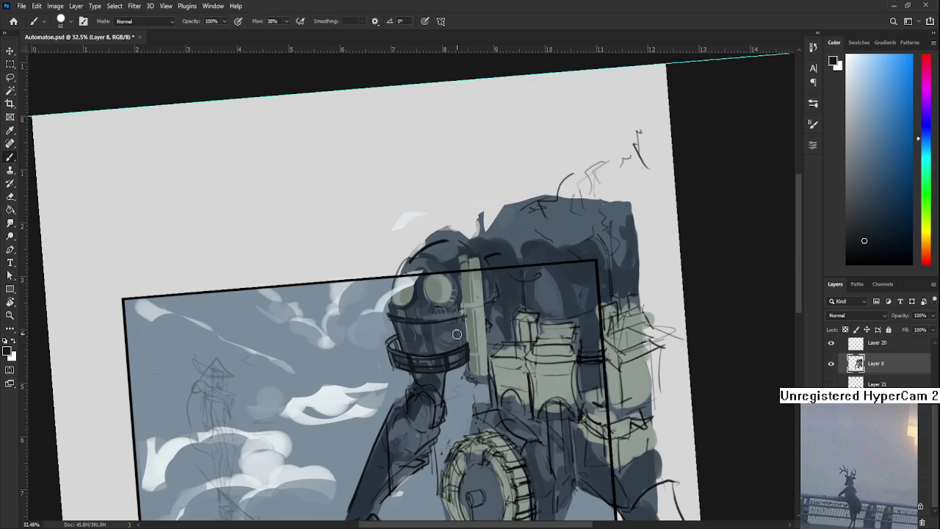
{"action": "key", "text": "r"}
{"action": "left_click_drag", "start_coordinate": [485, 338], "coordinate": [478, 335]}
{"action": "key", "text": "b"}
- Paint darker shading on the head below the eyes, then reset the view upright
{"action": "left_click", "coordinate": [408, 356], "text": "alt"}
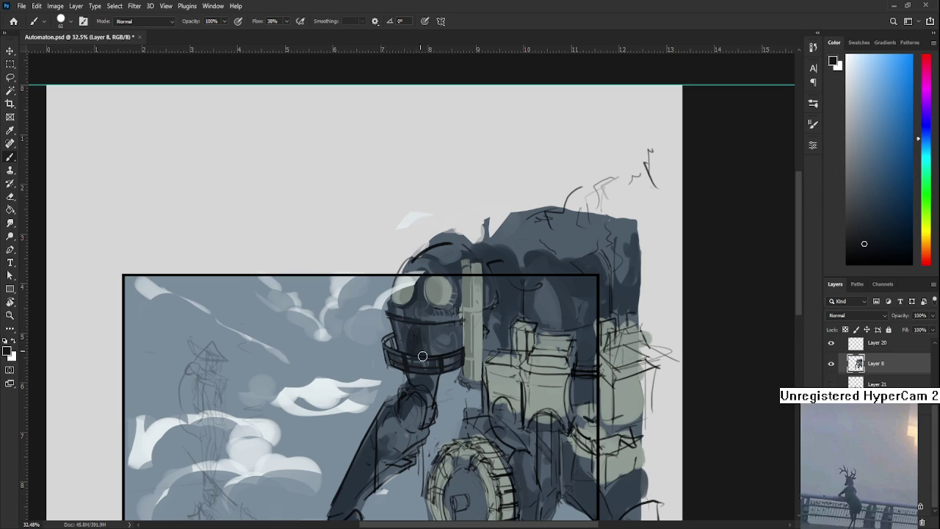
{"action": "left_click", "coordinate": [416, 326], "text": "alt"}
{"action": "left_click_drag", "start_coordinate": [411, 323], "coordinate": [428, 351]}
{"action": "scroll", "coordinate": [484, 314], "scroll_direction": "down", "scroll_amount": 4}
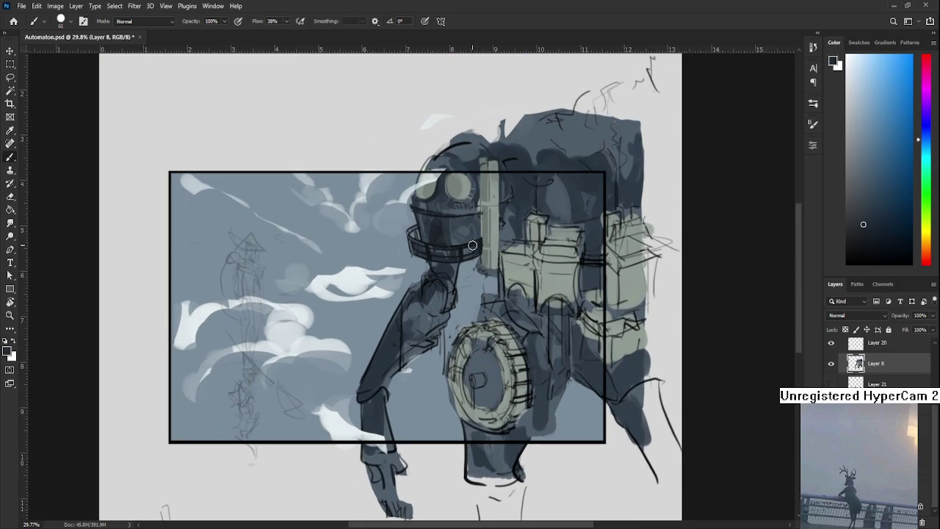
{"action": "scroll", "coordinate": [471, 245], "scroll_direction": "up", "scroll_amount": 4}
{"action": "left_click_drag", "start_coordinate": [471, 244], "coordinate": [429, 330]}
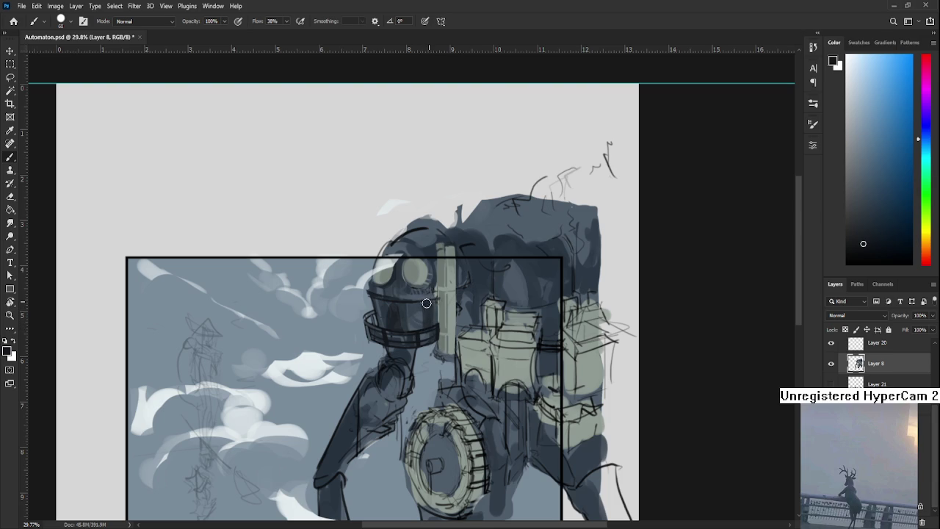
{"action": "scroll", "coordinate": [448, 364], "scroll_direction": "down", "scroll_amount": 2}
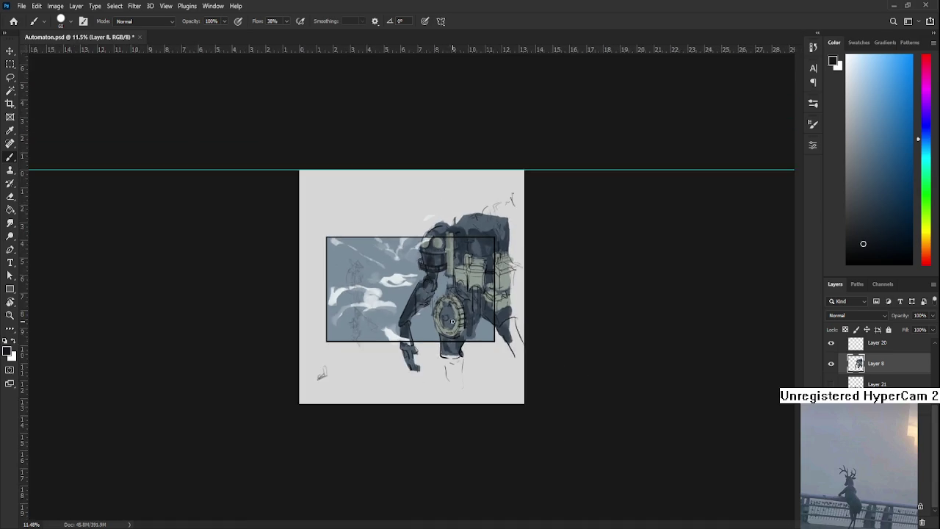
{"action": "scroll", "coordinate": [448, 364], "scroll_direction": "up", "scroll_amount": 3}
{"action": "scroll", "coordinate": [448, 364], "scroll_direction": "up", "scroll_amount": 2}
{"action": "key", "text": "r"}
{"action": "mouse_move", "coordinate": [455, 382]}
{"action": "left_mouse_down"}
{"action": "mouse_move", "coordinate": [370, 423]}
{"action": "mouse_move", "coordinate": [415, 355]}
{"action": "mouse_move", "coordinate": [385, 324]}
{"action": "left_mouse_up"}
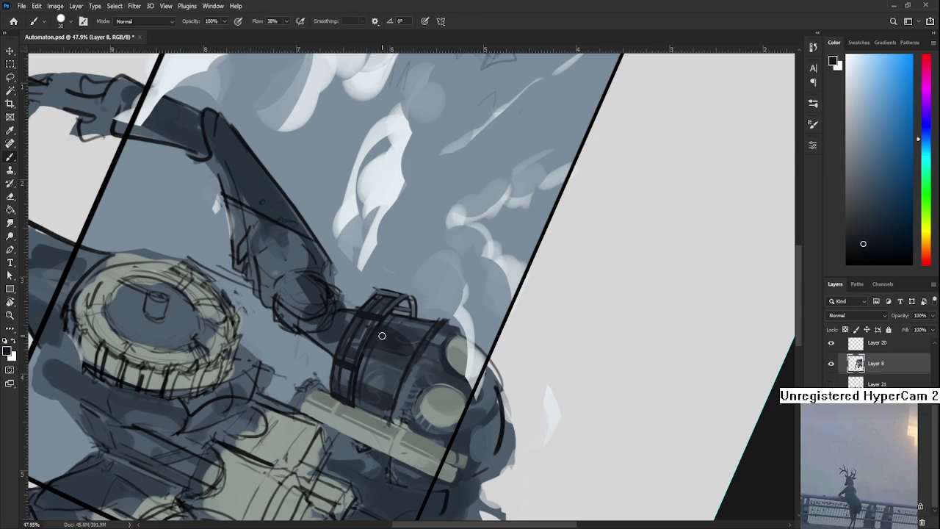
{"action": "key", "text": "Escape"}
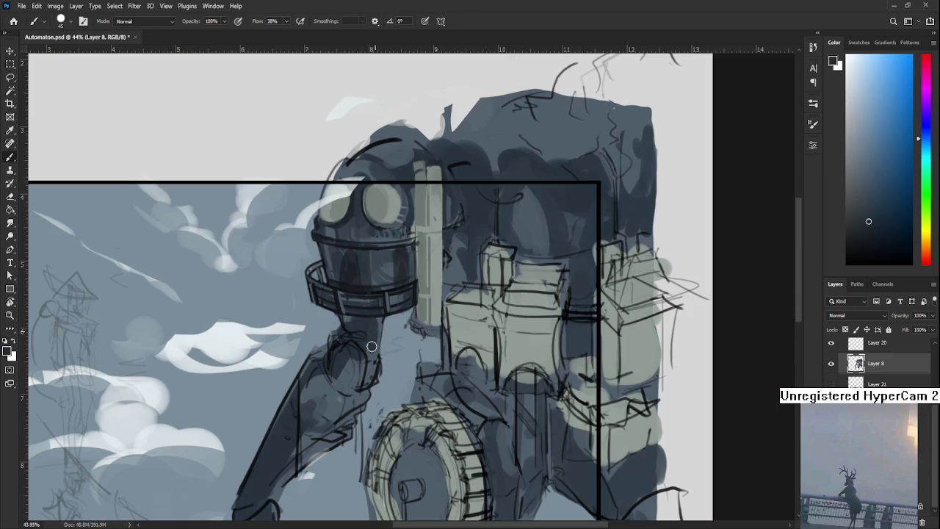
- Paint a lighter bluish stroke on the neck and sample neck tones with a smaller brush
{"action": "left_click_drag", "start_coordinate": [378, 341], "coordinate": [374, 318]}
{"action": "left_click", "coordinate": [373, 349], "text": "alt"}
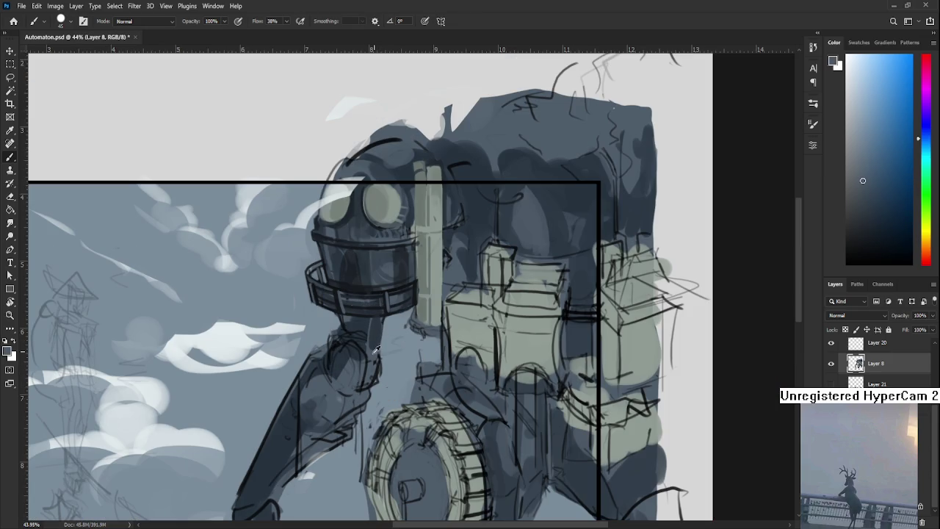
{"action": "left_click", "coordinate": [377, 324], "text": "alt"}
{"action": "left_click", "coordinate": [377, 334], "text": "alt"}
{"action": "left_click", "coordinate": [379, 339], "text": "alt"}
{"action": "left_click", "coordinate": [375, 328], "text": "alt"}
{"action": "left_click", "coordinate": [387, 317], "text": "alt"}
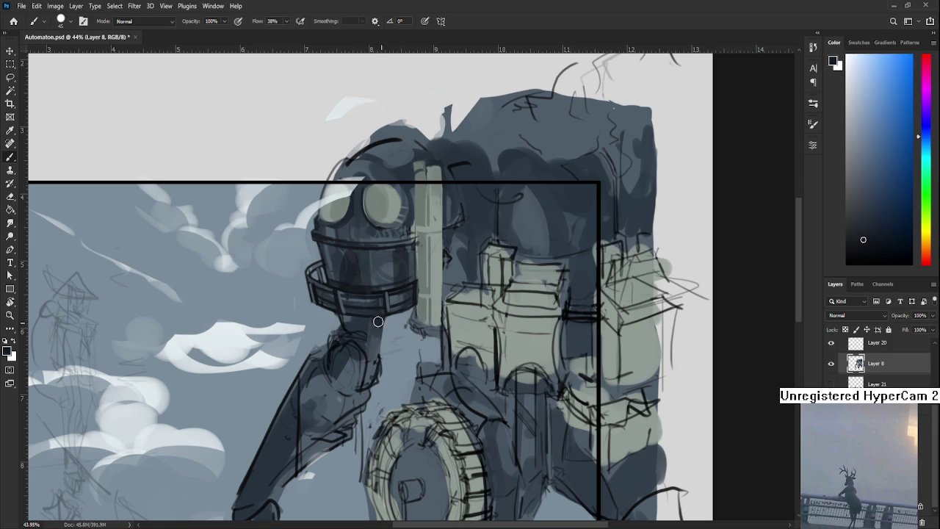
{"action": "key", "text": "bracketleft"}
{"action": "key", "text": "bracketleft"}
{"action": "key", "text": "bracketleft"}
- Move the view over the arm and sample lighter and darker tones from the arm and neck
{"action": "left_click_drag", "start_coordinate": [379, 367], "coordinate": [397, 313]}
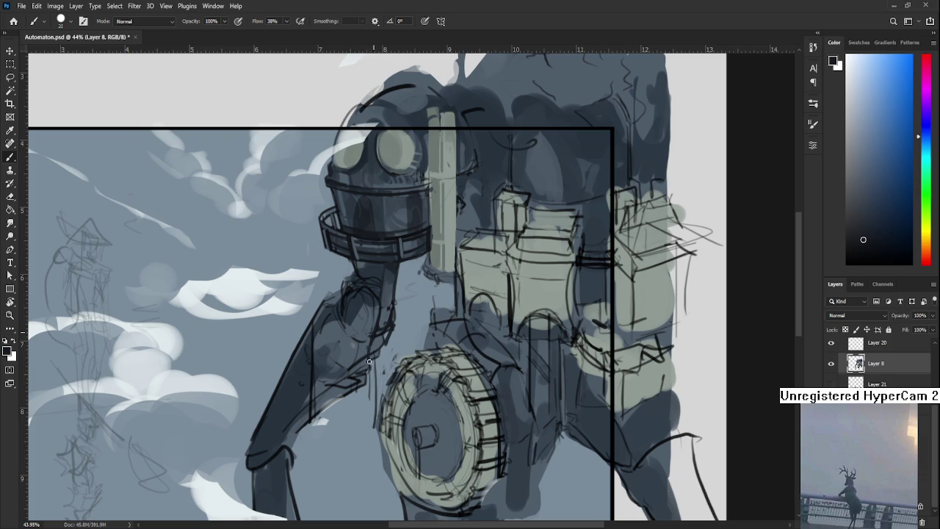
{"action": "left_click", "coordinate": [382, 308], "text": "alt"}
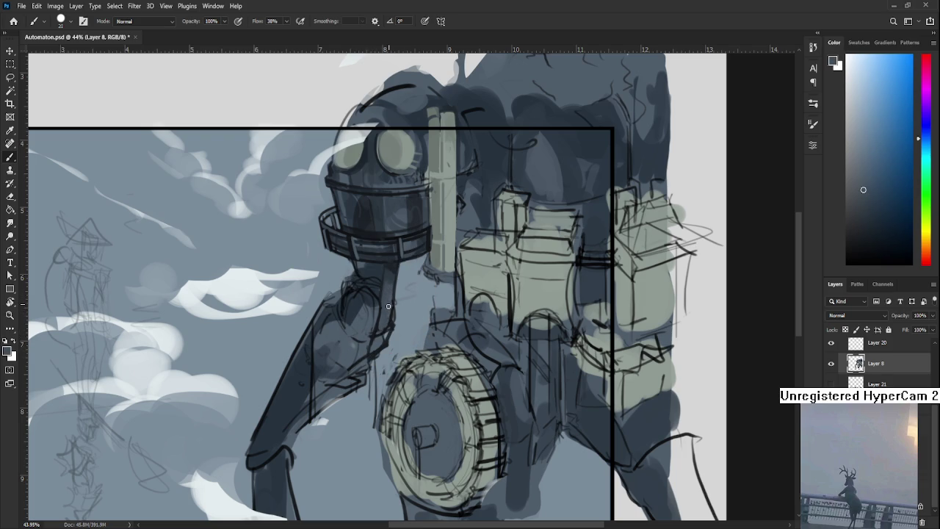
{"action": "left_click", "coordinate": [387, 315], "text": "alt"}
{"action": "left_click", "coordinate": [391, 322], "text": "alt"}
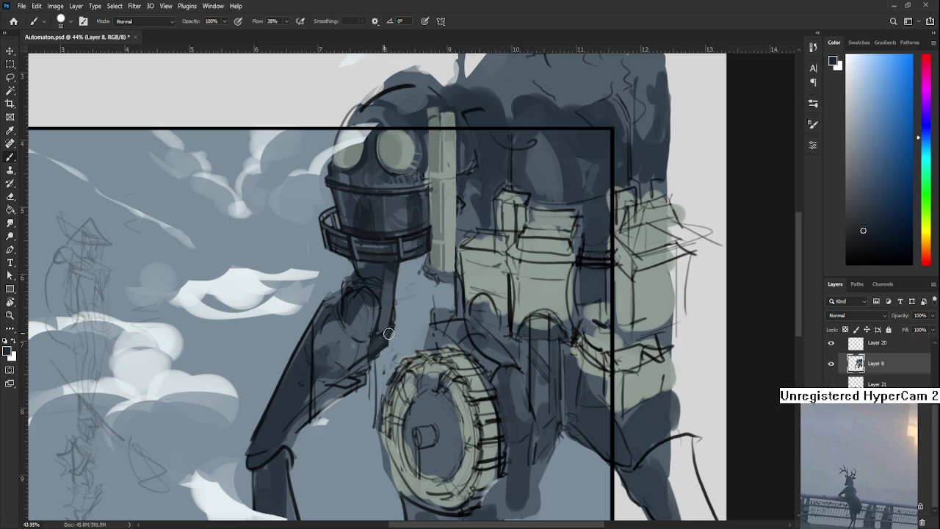
{"action": "left_click", "coordinate": [391, 335], "text": "alt"}
{"action": "left_click", "coordinate": [399, 243], "text": "alt"}
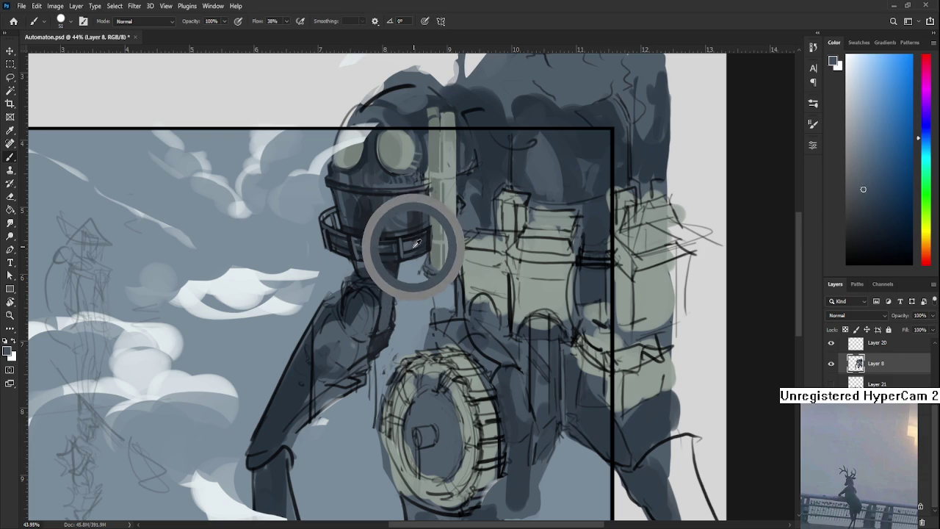
{"action": "left_click", "coordinate": [387, 298], "text": "alt"}
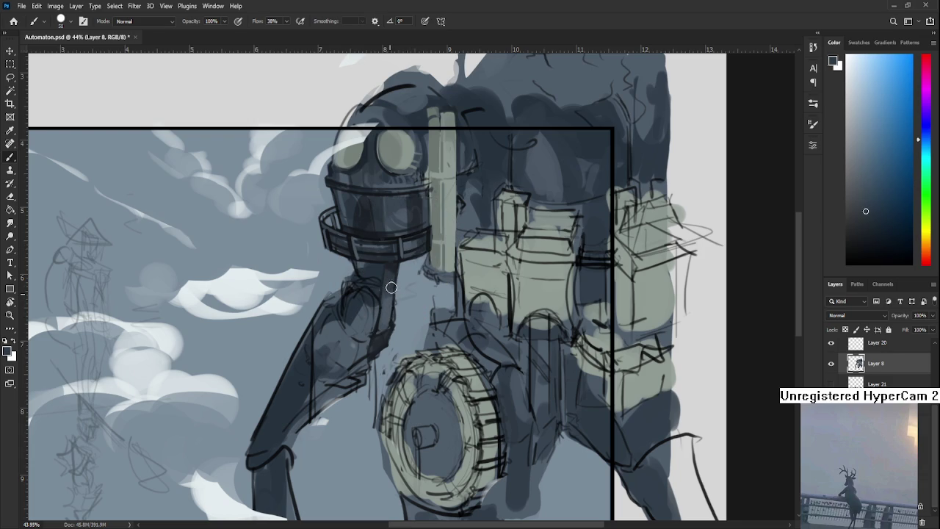
{"action": "left_click", "coordinate": [390, 290], "text": "alt"}
{"action": "left_click", "coordinate": [390, 278], "text": "alt"}
{"action": "left_click", "coordinate": [390, 277], "text": "alt"}
{"action": "left_click", "coordinate": [395, 266], "text": "alt"}
{"action": "left_click", "coordinate": [388, 283], "text": "alt"}
{"action": "left_click", "coordinate": [395, 266], "text": "alt"}
{"action": "left_click", "coordinate": [395, 266], "text": "alt"}
- Pick lighter and darker shades around the neck and upper arm
{"action": "left_click_drag", "start_coordinate": [423, 257], "coordinate": [427, 271]}
{"action": "left_click", "coordinate": [412, 271], "text": "alt"}
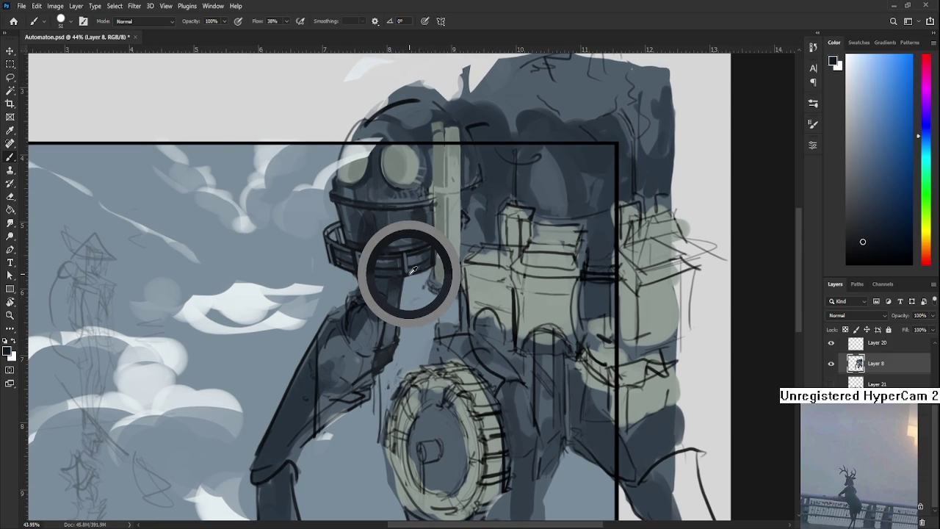
{"action": "left_click_drag", "start_coordinate": [412, 271], "coordinate": [407, 273]}
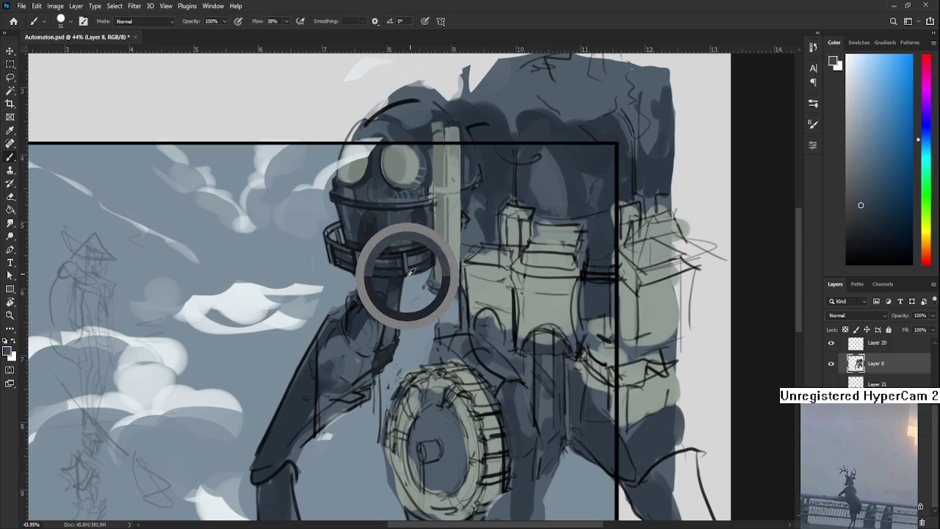
{"action": "left_click_drag", "start_coordinate": [392, 332], "coordinate": [407, 303]}
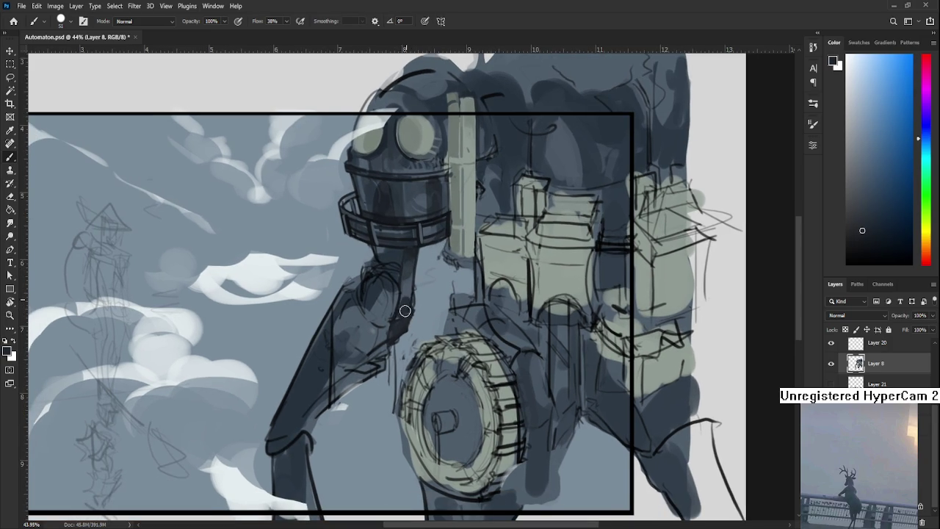
{"action": "left_click", "coordinate": [407, 302], "text": "alt"}
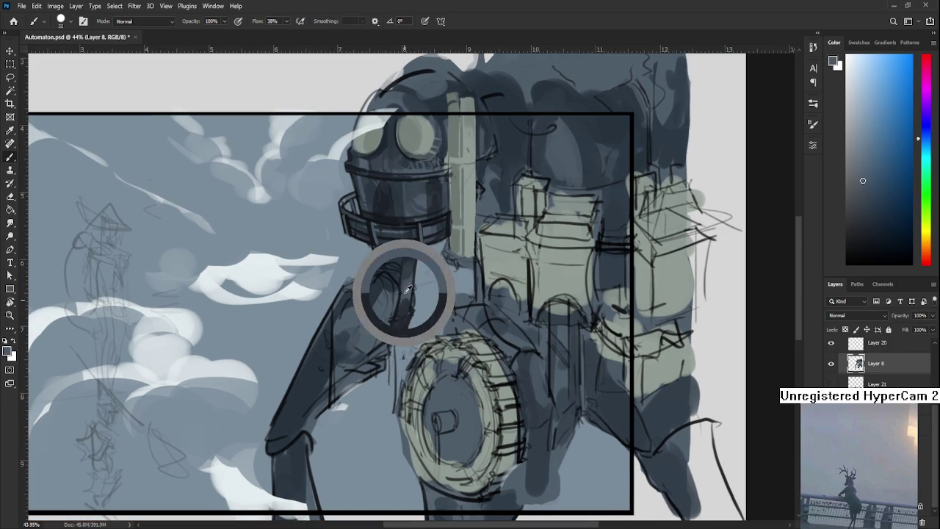
{"action": "left_click", "coordinate": [405, 297], "text": "alt"}
{"action": "left_click", "coordinate": [409, 301], "text": "alt"}
{"action": "left_click_drag", "start_coordinate": [409, 301], "coordinate": [412, 291]}
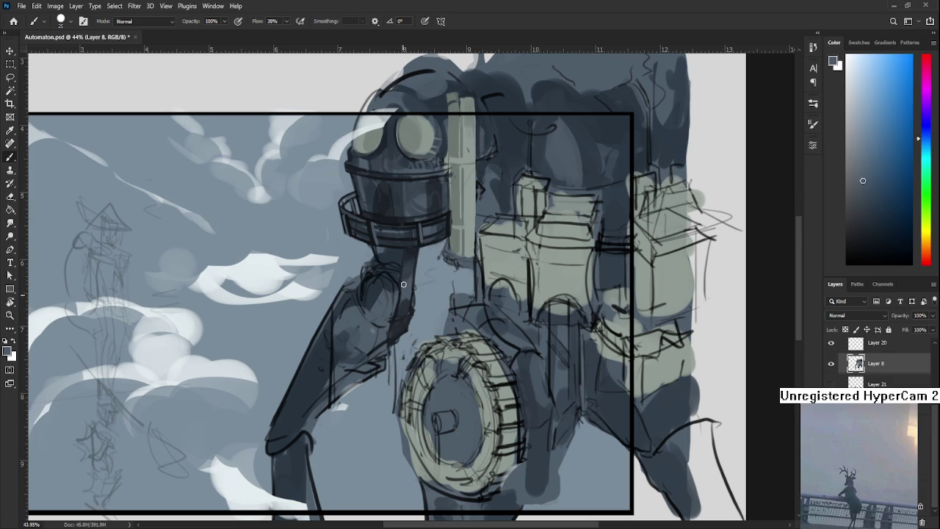
{"action": "left_click_drag", "start_coordinate": [413, 284], "coordinate": [402, 305]}
{"action": "left_click", "coordinate": [408, 308], "text": "alt"}
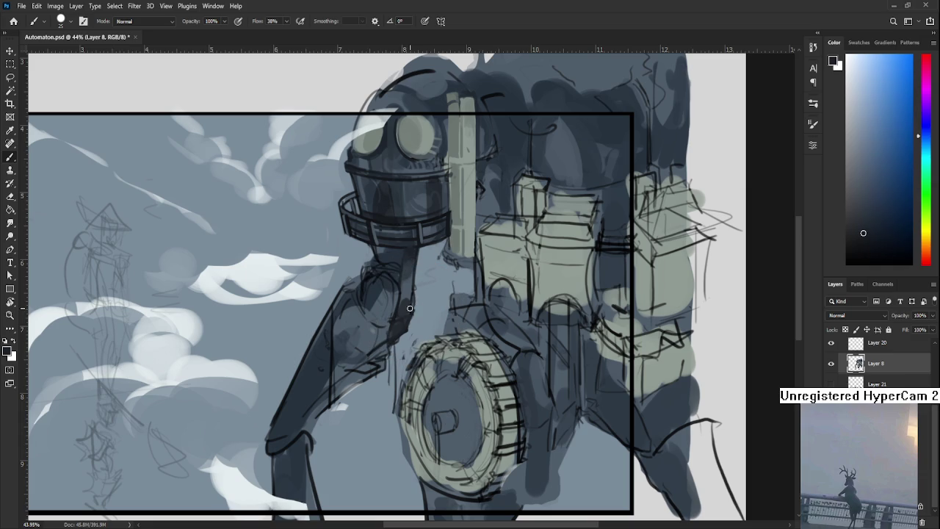
{"action": "left_click", "coordinate": [412, 307], "text": "alt"}
{"action": "left_click", "coordinate": [400, 301], "text": "alt"}
- Sample neck tones while tilting the canvas view steeply back and forth
{"action": "scroll", "coordinate": [457, 249], "scroll_direction": "down", "scroll_amount": 3}
{"action": "scroll", "coordinate": [457, 249], "scroll_direction": "up", "scroll_amount": 4}
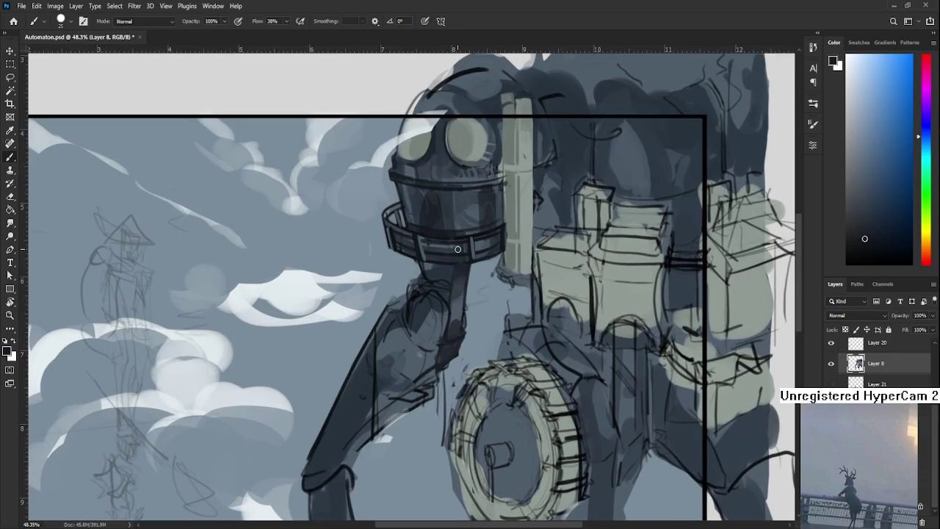
{"action": "left_click_drag", "start_coordinate": [457, 249], "coordinate": [442, 315]}
{"action": "left_click", "coordinate": [413, 339], "text": "alt"}
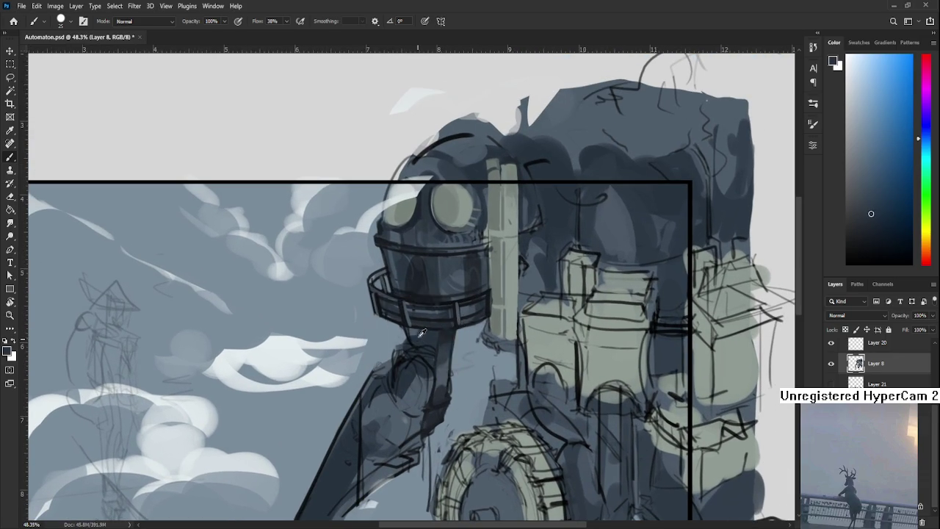
{"action": "left_click", "coordinate": [449, 323], "text": "alt"}
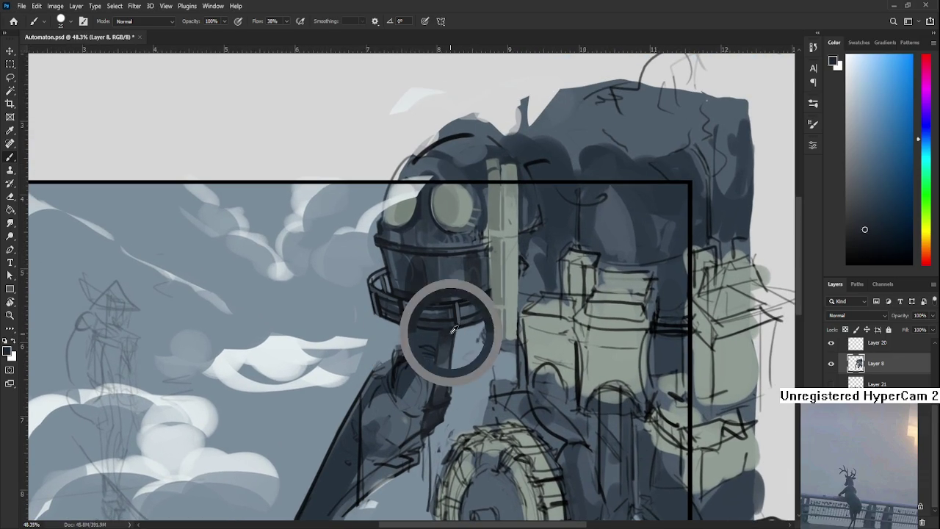
{"action": "key", "text": "r"}
{"action": "left_click_drag", "start_coordinate": [512, 303], "coordinate": [416, 346]}
{"action": "key", "text": "b"}
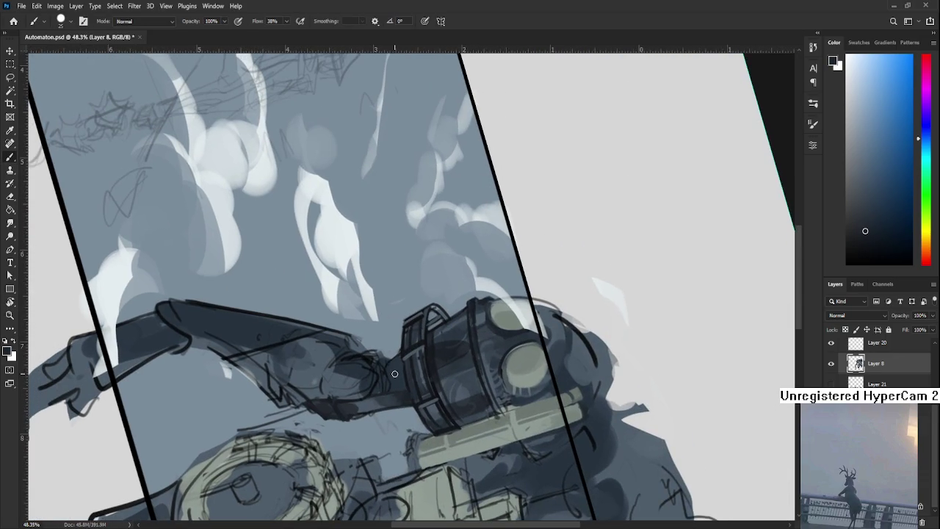
{"action": "key", "text": "r"}
{"action": "left_click_drag", "start_coordinate": [416, 393], "coordinate": [486, 340]}
{"action": "key", "text": "b"}
- Level the view, paint light strokes on the arm, and sample a darker shading tone
{"action": "left_click", "coordinate": [486, 340], "text": "alt"}
{"action": "key", "text": "r"}
{"action": "left_click_drag", "start_coordinate": [451, 461], "coordinate": [434, 281]}
{"action": "key", "text": "b"}
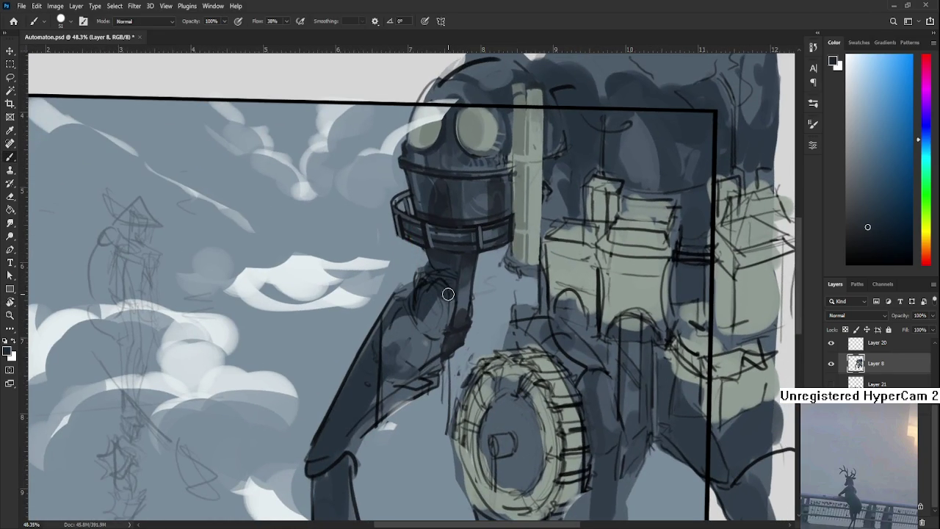
{"action": "left_click", "coordinate": [432, 291], "text": "alt"}
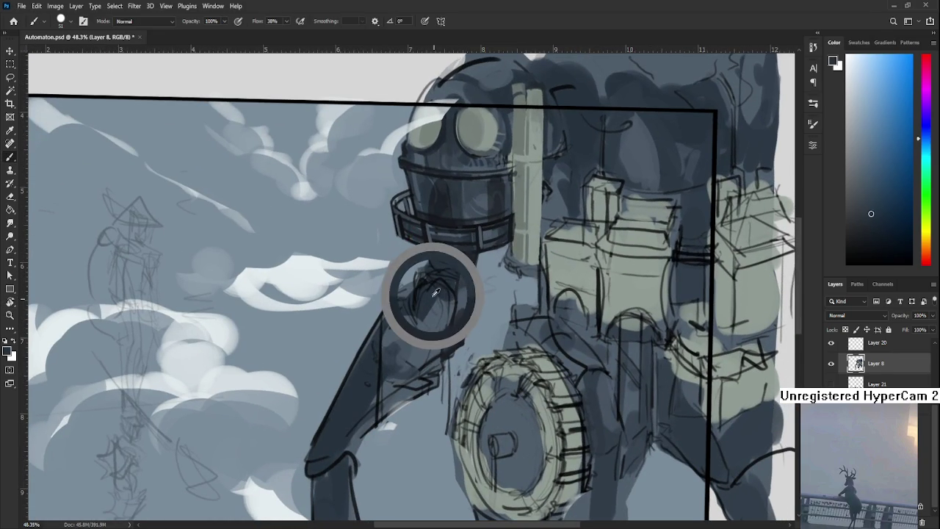
{"action": "left_click_drag", "start_coordinate": [432, 290], "coordinate": [439, 329]}
{"action": "left_click", "coordinate": [439, 308], "text": "alt"}
{"action": "left_click", "coordinate": [434, 309], "text": "alt"}
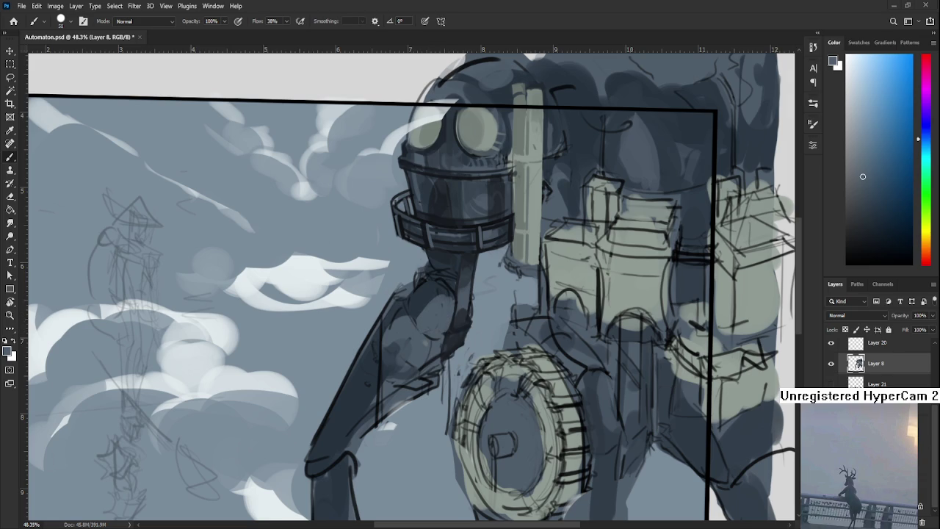
{"action": "scroll", "coordinate": [436, 323], "scroll_direction": "up", "scroll_amount": 1}
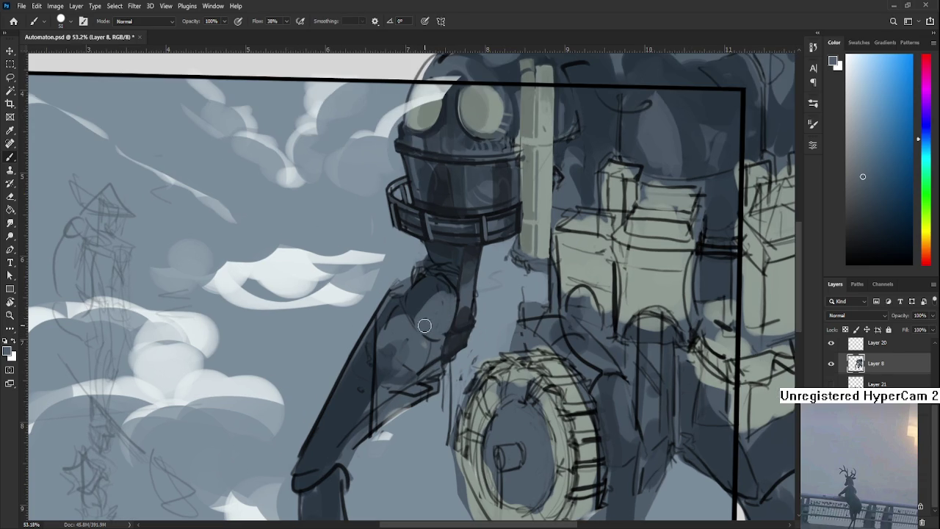
{"action": "left_click", "coordinate": [416, 297], "text": "alt"}
{"action": "left_click", "coordinate": [431, 302], "text": "alt"}
{"action": "left_click", "coordinate": [440, 274], "text": "alt"}
{"action": "left_click", "coordinate": [438, 280], "text": "alt"}
{"action": "left_click", "coordinate": [446, 283], "text": "alt"}
{"action": "left_click", "coordinate": [434, 272], "text": "alt"}
{"action": "left_click", "coordinate": [455, 276], "text": "alt"}
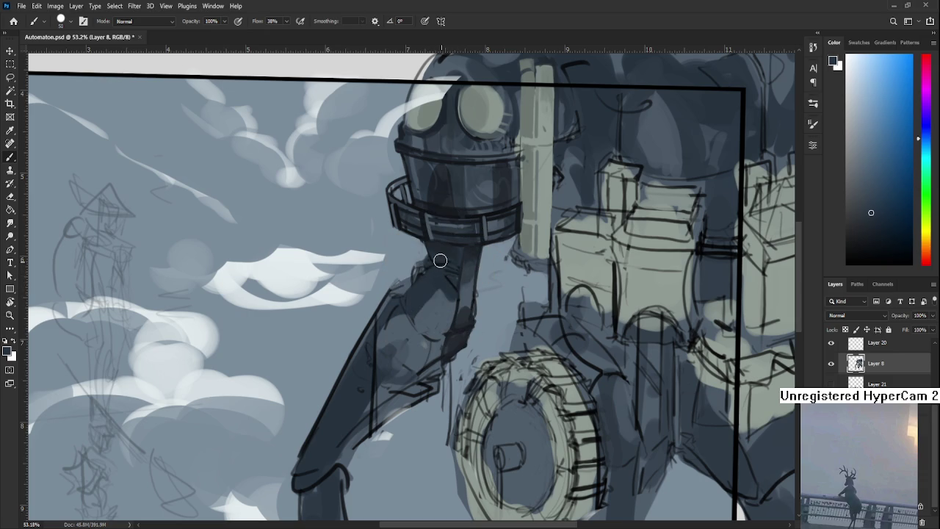
{"action": "left_click", "coordinate": [449, 265], "text": "alt"}
{"action": "left_click", "coordinate": [456, 266], "text": "alt"}
{"action": "left_click", "coordinate": [445, 253], "text": "alt"}
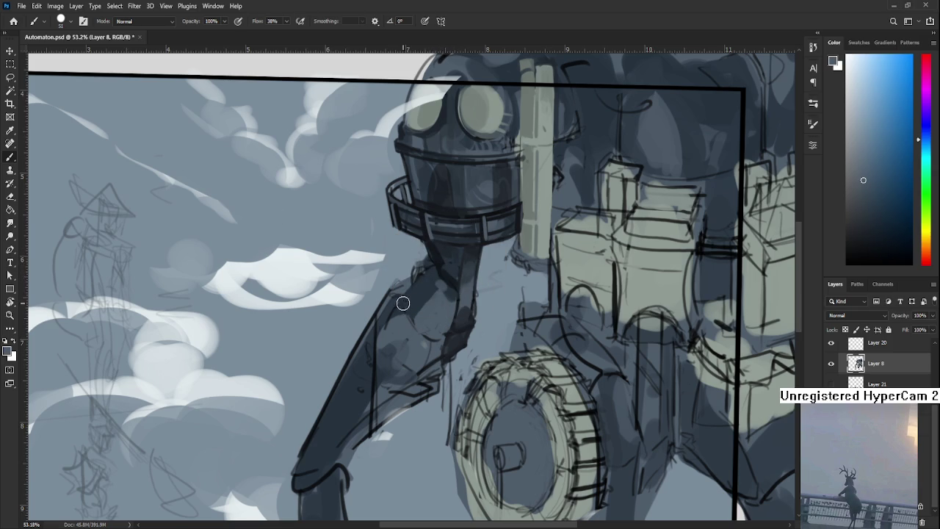
{"action": "left_click_drag", "start_coordinate": [410, 302], "coordinate": [441, 273]}
{"action": "left_click", "coordinate": [443, 269], "text": "alt"}
{"action": "left_click", "coordinate": [445, 263], "text": "alt"}
{"action": "left_click", "coordinate": [440, 250], "text": "alt"}
{"action": "left_click", "coordinate": [447, 252], "text": "alt"}
{"action": "left_click", "coordinate": [434, 247], "text": "alt"}
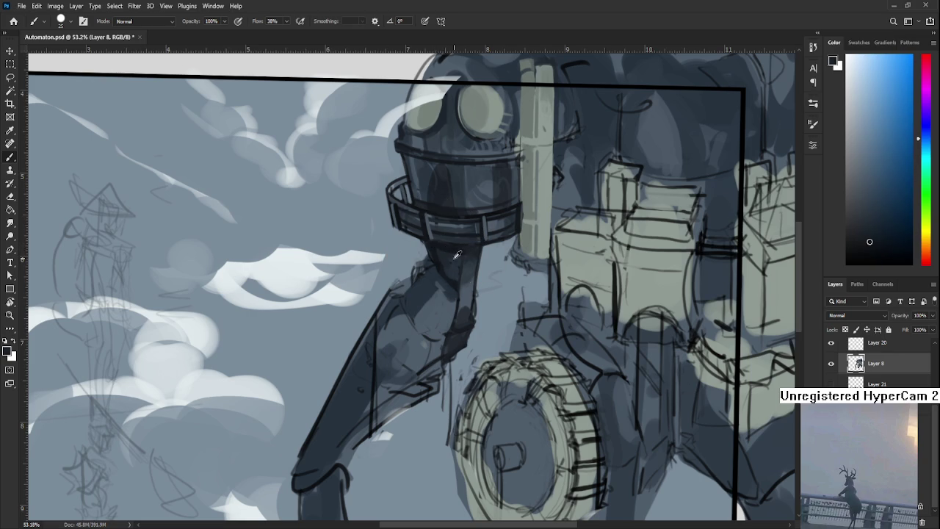
{"action": "left_click", "coordinate": [466, 256], "text": "alt"}
- Bring the lower drawing into view and sample light and dark tones from the neck
{"action": "scroll", "coordinate": [463, 265], "scroll_direction": "up", "scroll_amount": 2}
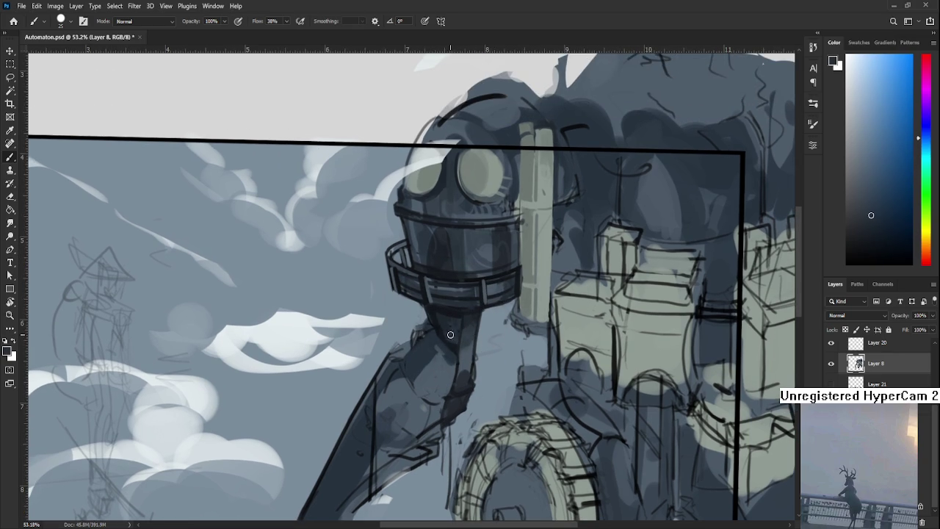
{"action": "left_click_drag", "start_coordinate": [453, 343], "coordinate": [465, 312]}
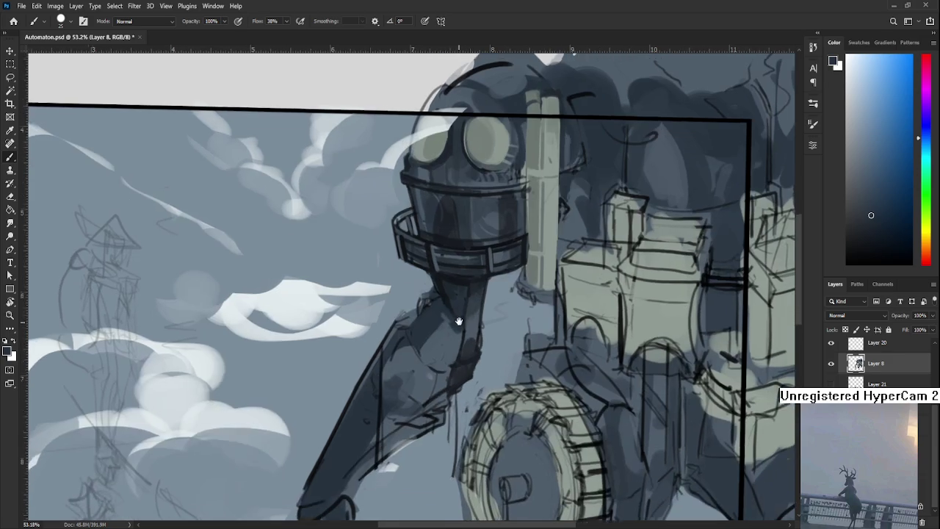
{"action": "left_click", "coordinate": [465, 312], "text": "alt"}
{"action": "left_click", "coordinate": [459, 297], "text": "alt"}
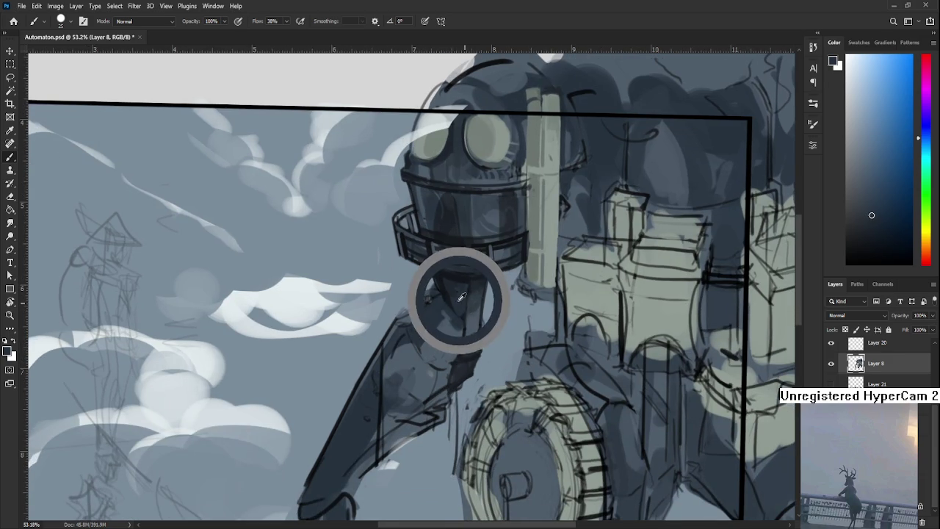
{"action": "left_click", "coordinate": [445, 332], "text": "alt"}
{"action": "left_click", "coordinate": [432, 326], "text": "alt"}
{"action": "left_click", "coordinate": [449, 297], "text": "alt"}
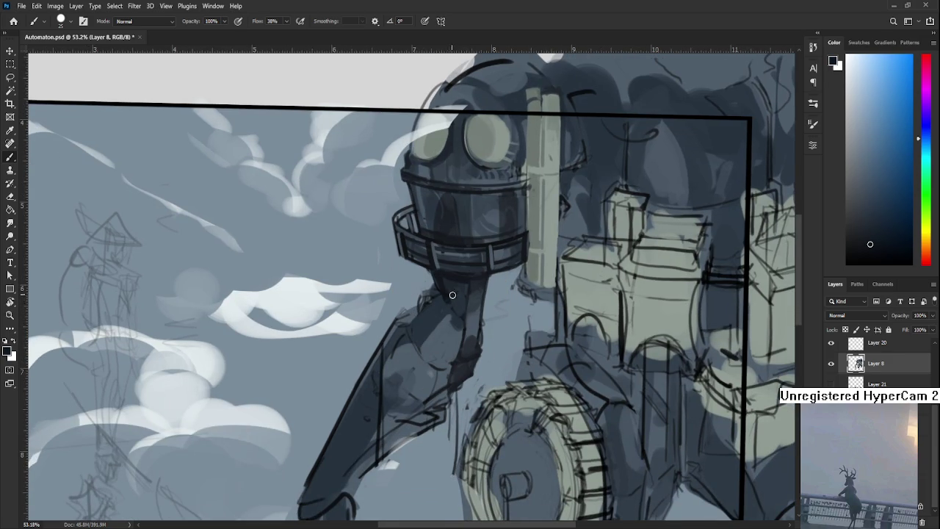
{"action": "left_click", "coordinate": [443, 349], "text": "alt"}
{"action": "left_click", "coordinate": [445, 346], "text": "alt"}
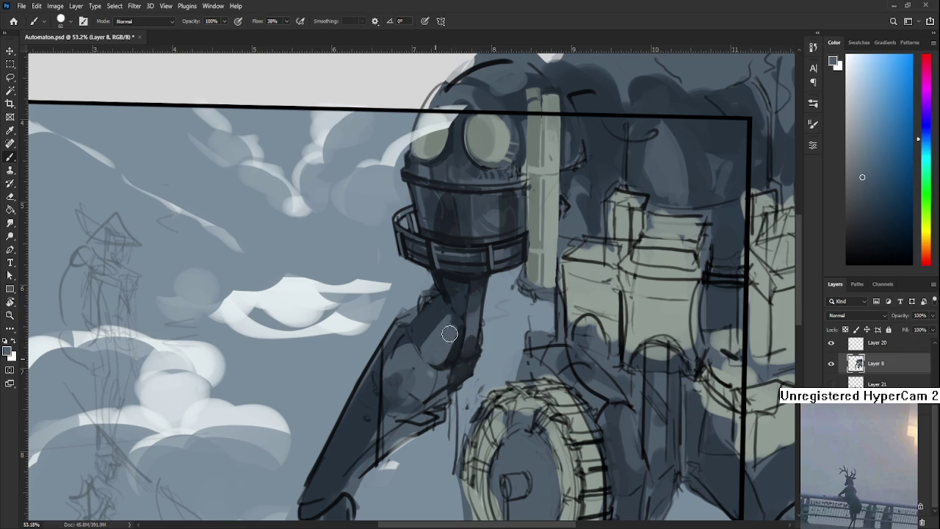
{"action": "left_click", "coordinate": [463, 335], "text": "alt"}
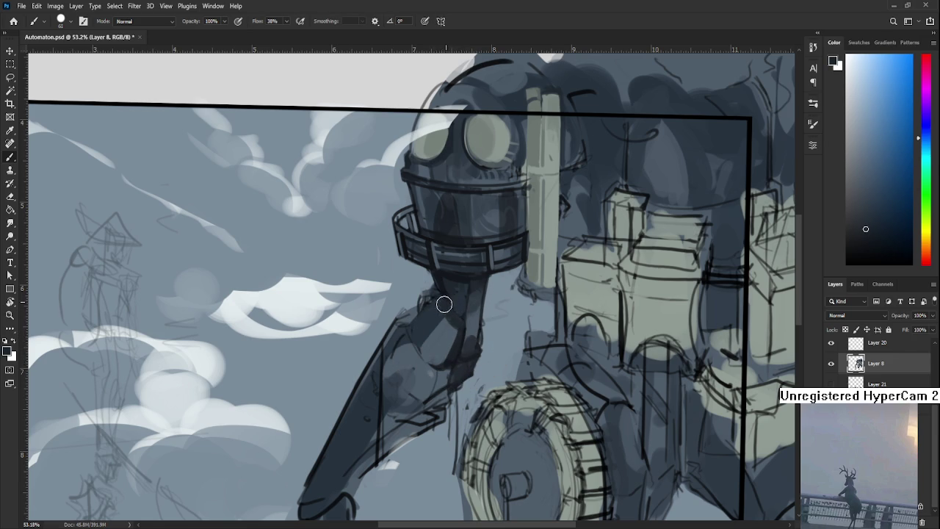
{"action": "left_click_drag", "start_coordinate": [464, 323], "coordinate": [472, 301]}
{"action": "left_click", "coordinate": [462, 340], "text": "alt"}
- Paint lighter strokes along the neck's left edge and darken the upper arm's left side
{"action": "mouse_move", "coordinate": [411, 308]}
{"action": "left_mouse_down"}
{"action": "mouse_move", "coordinate": [367, 378]}
{"action": "mouse_move", "coordinate": [372, 413]}
{"action": "mouse_move", "coordinate": [409, 322]}
{"action": "mouse_move", "coordinate": [382, 371]}
{"action": "left_mouse_up"}
{"action": "left_click", "coordinate": [381, 382], "text": "alt"}
{"action": "left_click", "coordinate": [361, 399], "text": "alt"}
{"action": "left_click", "coordinate": [386, 388], "text": "alt"}
{"action": "left_click", "coordinate": [378, 373], "text": "alt"}
{"action": "mouse_move", "coordinate": [405, 312]}
{"action": "left_mouse_down"}
{"action": "mouse_move", "coordinate": [371, 375]}
{"action": "mouse_move", "coordinate": [394, 340]}
{"action": "mouse_move", "coordinate": [409, 351]}
{"action": "mouse_move", "coordinate": [457, 308]}
{"action": "left_mouse_up"}
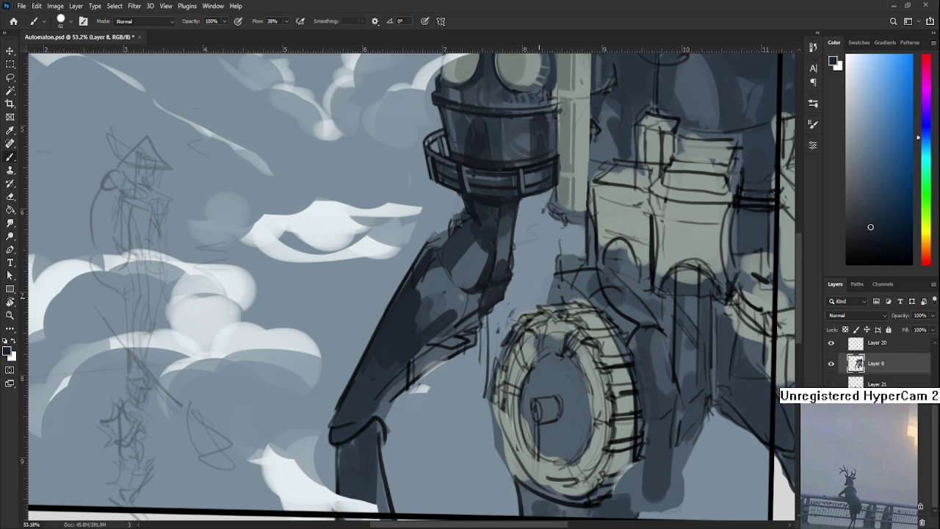
- Darken the arm's left side, then add a light highlight and repaint its light and dark shading
{"action": "mouse_move", "coordinate": [413, 300]}
{"action": "left_mouse_down"}
{"action": "mouse_move", "coordinate": [434, 300]}
{"action": "mouse_move", "coordinate": [421, 314]}
{"action": "left_mouse_up"}
{"action": "left_click", "coordinate": [432, 285], "text": "alt"}
{"action": "mouse_move", "coordinate": [426, 279]}
{"action": "left_mouse_down"}
{"action": "mouse_move", "coordinate": [448, 312]}
{"action": "mouse_move", "coordinate": [456, 301]}
{"action": "left_mouse_up"}
{"action": "left_click", "coordinate": [437, 262], "text": "alt"}
{"action": "mouse_move", "coordinate": [437, 262]}
{"action": "left_mouse_down"}
{"action": "mouse_move", "coordinate": [467, 313]}
{"action": "mouse_move", "coordinate": [463, 327]}
{"action": "mouse_move", "coordinate": [476, 297]}
{"action": "left_mouse_up"}
- Sample darker tones from the arm and add a dark stroke across it
{"action": "left_click", "coordinate": [445, 292], "text": "alt"}
{"action": "left_click", "coordinate": [453, 288], "text": "alt"}
{"action": "left_click", "coordinate": [450, 294], "text": "alt"}
{"action": "left_click", "coordinate": [455, 309], "text": "alt"}
{"action": "left_click", "coordinate": [460, 305], "text": "alt"}
{"action": "left_click", "coordinate": [443, 320], "text": "alt"}
{"action": "left_click", "coordinate": [475, 302], "text": "alt"}
{"action": "left_click", "coordinate": [478, 300], "text": "alt"}
{"action": "mouse_move", "coordinate": [485, 251]}
{"action": "left_mouse_down"}
{"action": "mouse_move", "coordinate": [479, 288]}
{"action": "mouse_move", "coordinate": [458, 286]}
{"action": "left_mouse_up"}
- Paint light and dark strokes on the upper arm using tones sampled near the neck
{"action": "left_click", "coordinate": [458, 286], "text": "alt"}
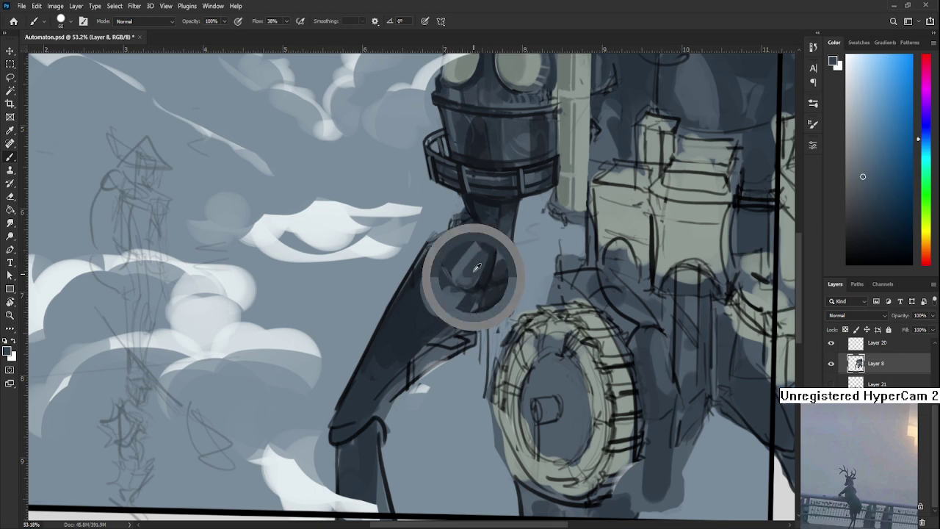
{"action": "left_click", "coordinate": [471, 268], "text": "alt"}
{"action": "left_click", "coordinate": [484, 256], "text": "alt"}
{"action": "left_click", "coordinate": [483, 245], "text": "alt"}
{"action": "left_click", "coordinate": [481, 241], "text": "alt"}
{"action": "mouse_move", "coordinate": [487, 254]}
{"action": "left_mouse_down"}
{"action": "mouse_move", "coordinate": [474, 229]}
{"action": "mouse_move", "coordinate": [493, 251]}
{"action": "left_mouse_up"}
- Smooth the upper arm shading, add a lighter band up its right side and a dark diagonal stroke
{"action": "left_click", "coordinate": [471, 213], "text": "alt"}
{"action": "mouse_move", "coordinate": [472, 214]}
{"action": "left_mouse_down"}
{"action": "mouse_move", "coordinate": [491, 246]}
{"action": "mouse_move", "coordinate": [507, 234]}
{"action": "mouse_move", "coordinate": [492, 235]}
{"action": "left_mouse_up"}
{"action": "left_click", "coordinate": [488, 226], "text": "alt"}
{"action": "left_click", "coordinate": [493, 232], "text": "alt"}
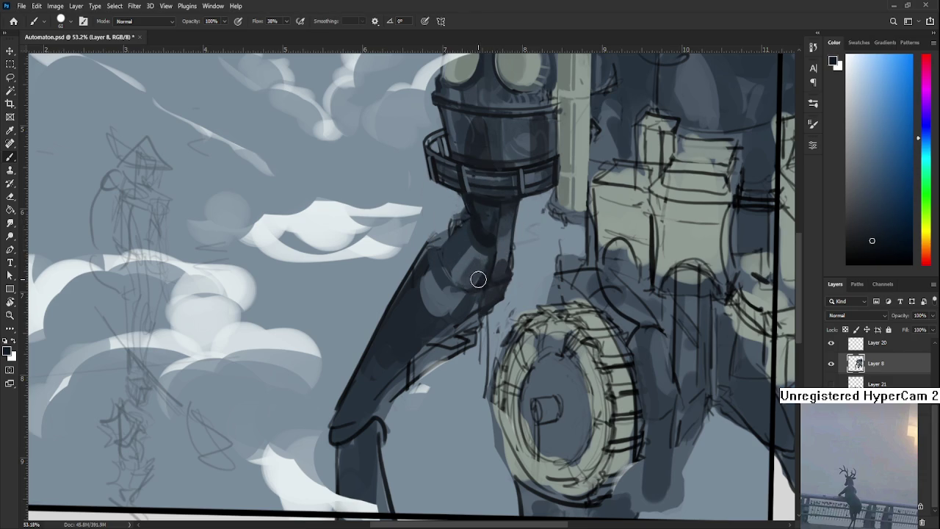
{"action": "left_click_drag", "start_coordinate": [478, 282], "coordinate": [492, 206]}
{"action": "left_click", "coordinate": [488, 235], "text": "alt"}
{"action": "left_click_drag", "start_coordinate": [434, 257], "coordinate": [466, 287]}
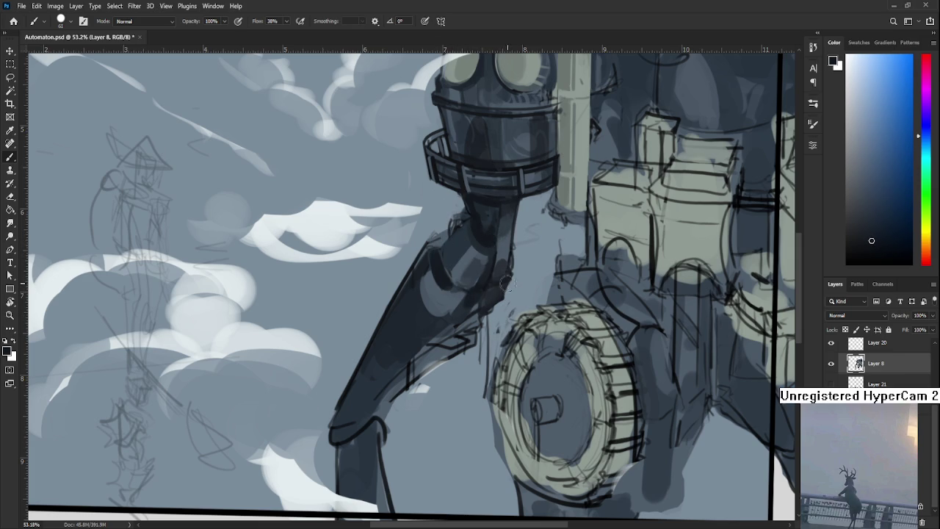
- Paint a dark contour along the arm's right edge
{"action": "left_click", "coordinate": [502, 261], "text": "alt"}
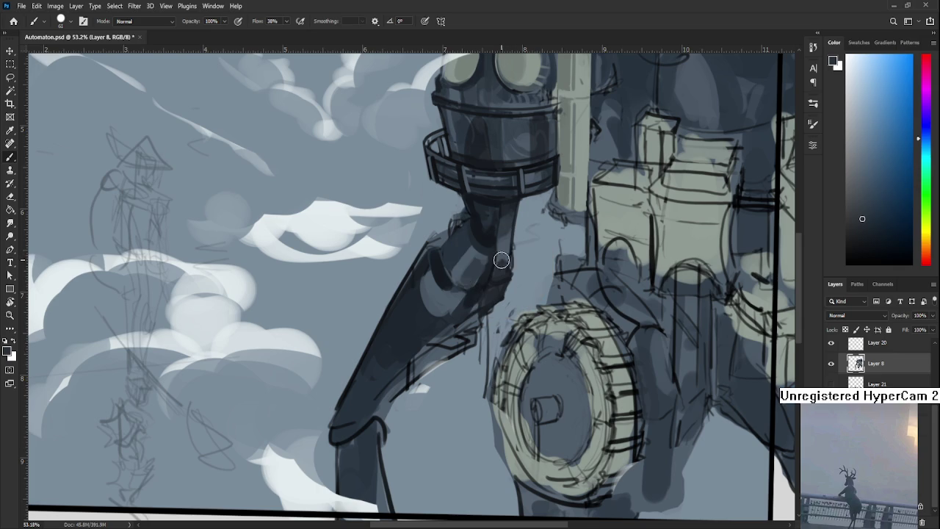
{"action": "left_click", "coordinate": [507, 241], "text": "alt"}
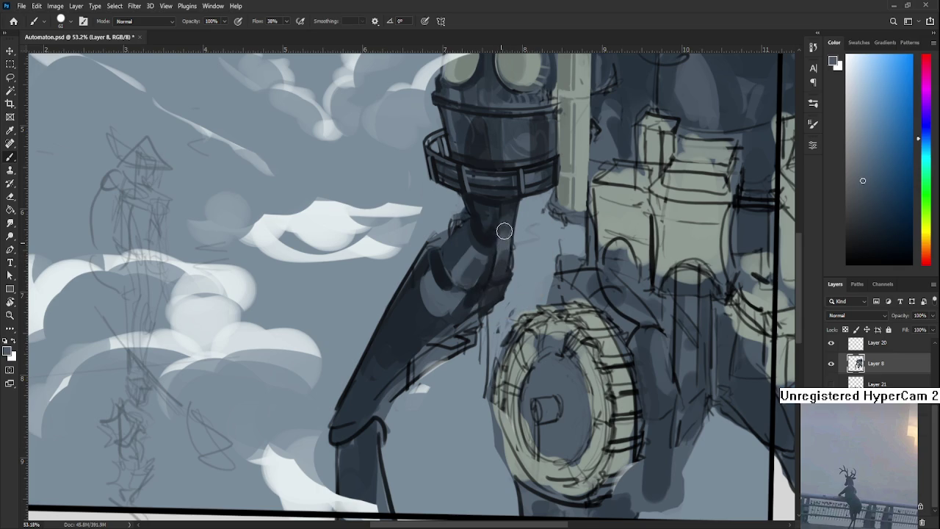
{"action": "left_click", "coordinate": [506, 221], "text": "alt"}
{"action": "left_click", "coordinate": [506, 241], "text": "alt"}
{"action": "left_click", "coordinate": [504, 254], "text": "alt"}
{"action": "left_click", "coordinate": [507, 273], "text": "alt"}
{"action": "left_click", "coordinate": [507, 236], "text": "alt"}
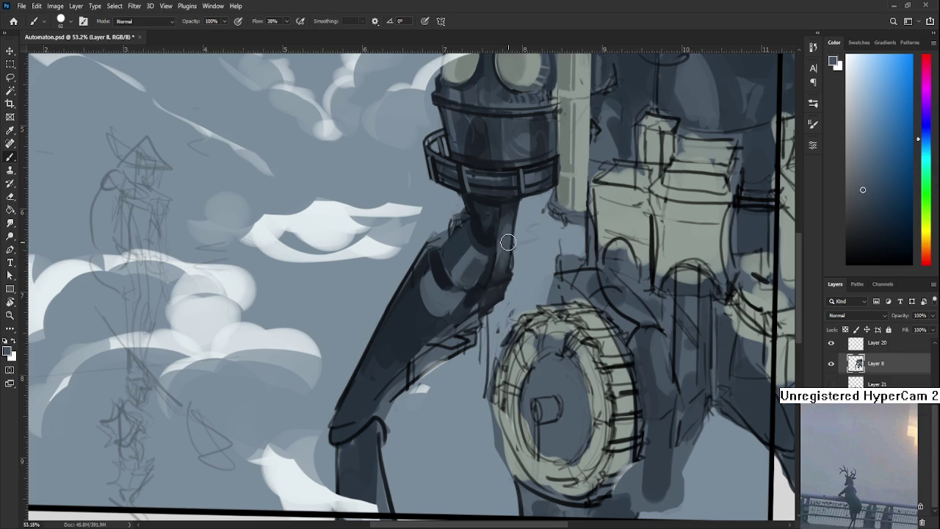
{"action": "left_click_drag", "start_coordinate": [503, 242], "coordinate": [513, 293]}
- Paint a light stroke along the arm's left edge and a dark stroke along its lower-left edge
{"action": "scroll", "coordinate": [404, 369], "scroll_direction": "down", "scroll_amount": 2}
{"action": "left_click", "coordinate": [409, 301], "text": "alt"}
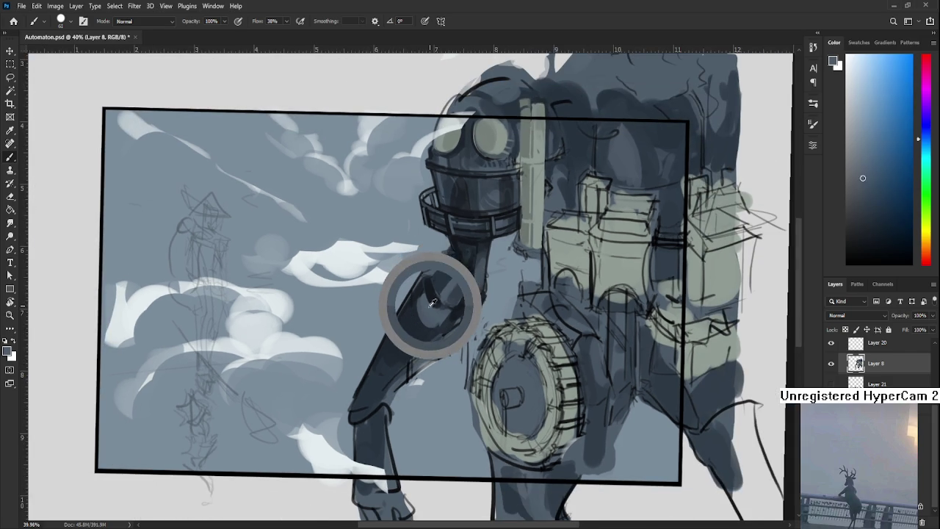
{"action": "left_click_drag", "start_coordinate": [360, 402], "coordinate": [419, 322]}
{"action": "left_click", "coordinate": [393, 352], "text": "alt"}
{"action": "left_click_drag", "start_coordinate": [395, 353], "coordinate": [377, 388]}
- Add small dark and light strokes to the middle of the arm
{"action": "left_click", "coordinate": [412, 342], "text": "alt"}
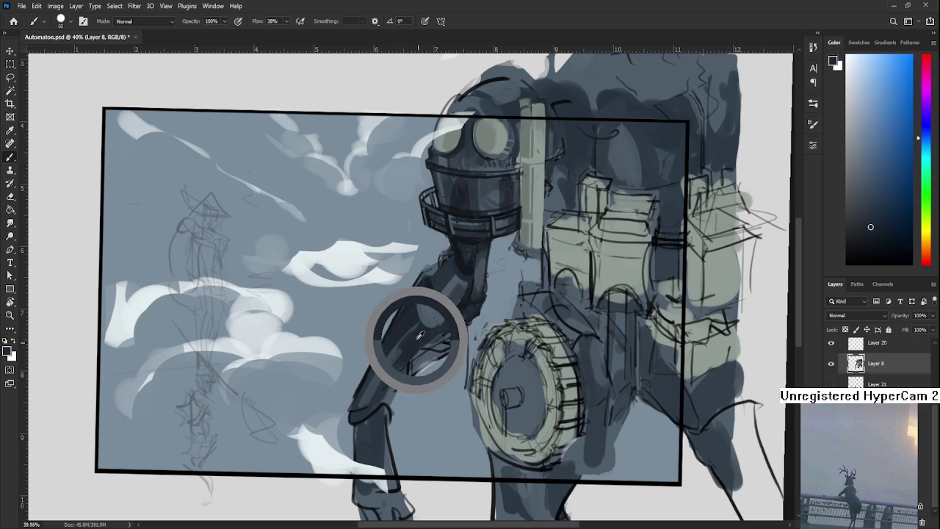
{"action": "left_click", "coordinate": [413, 341], "text": "alt"}
{"action": "left_click_drag", "start_coordinate": [412, 342], "coordinate": [399, 340]}
{"action": "left_click", "coordinate": [413, 342], "text": "alt"}
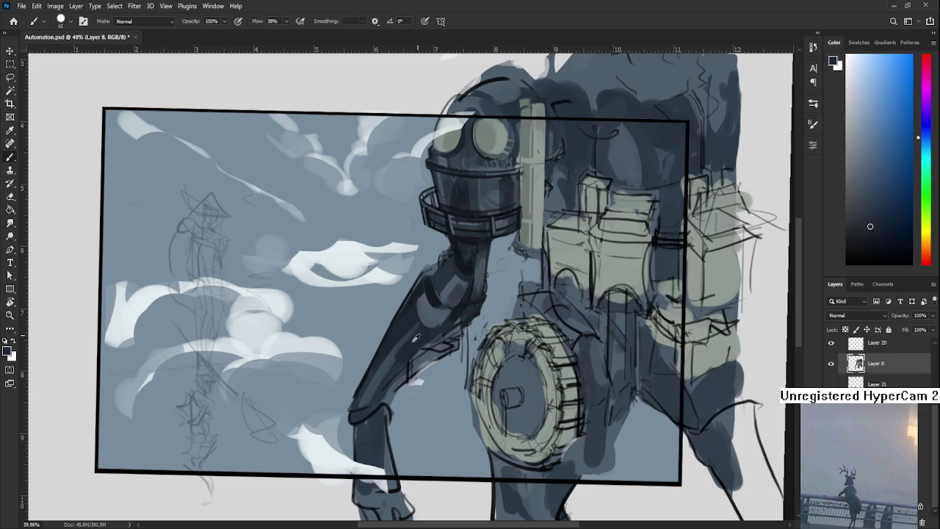
{"action": "left_click", "coordinate": [413, 333], "text": "alt"}
{"action": "left_click", "coordinate": [416, 331], "text": "alt"}
{"action": "left_click", "coordinate": [415, 333], "text": "alt"}
- Darken the arm along its length down to the elbow
{"action": "left_click", "coordinate": [387, 361], "text": "alt"}
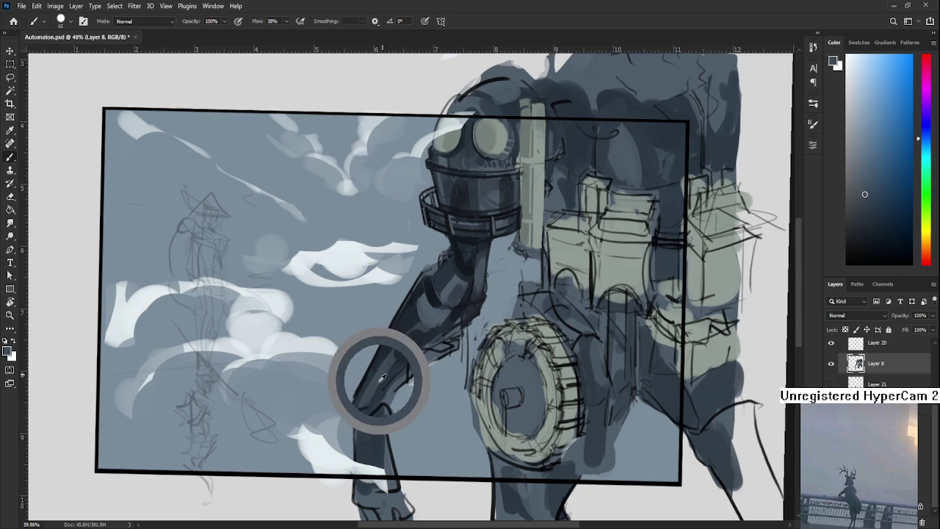
{"action": "left_click", "coordinate": [383, 374], "text": "alt"}
{"action": "left_click_drag", "start_coordinate": [474, 244], "coordinate": [386, 341]}
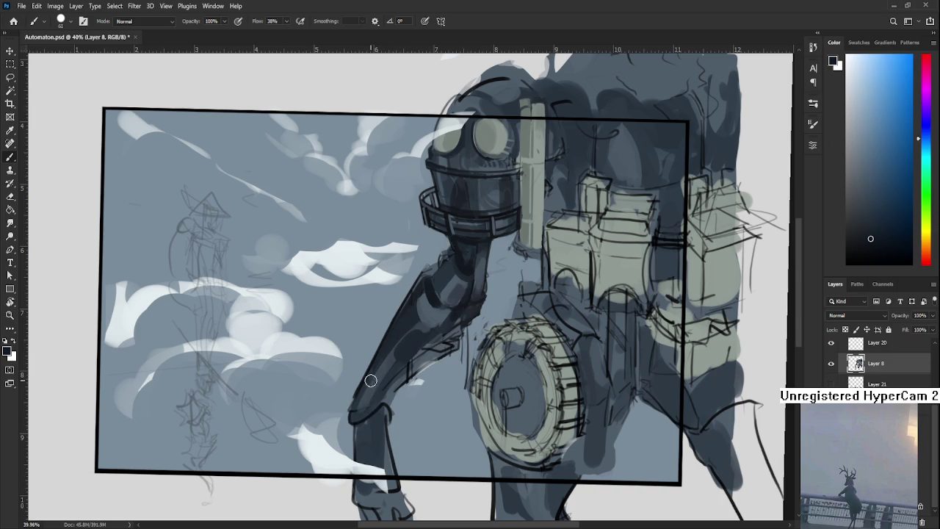
{"action": "left_click", "coordinate": [374, 406], "text": "alt"}
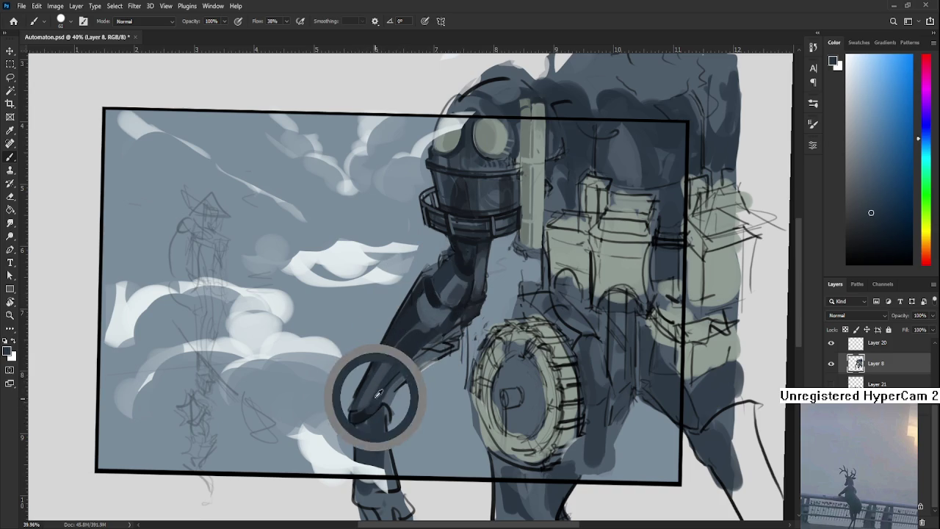